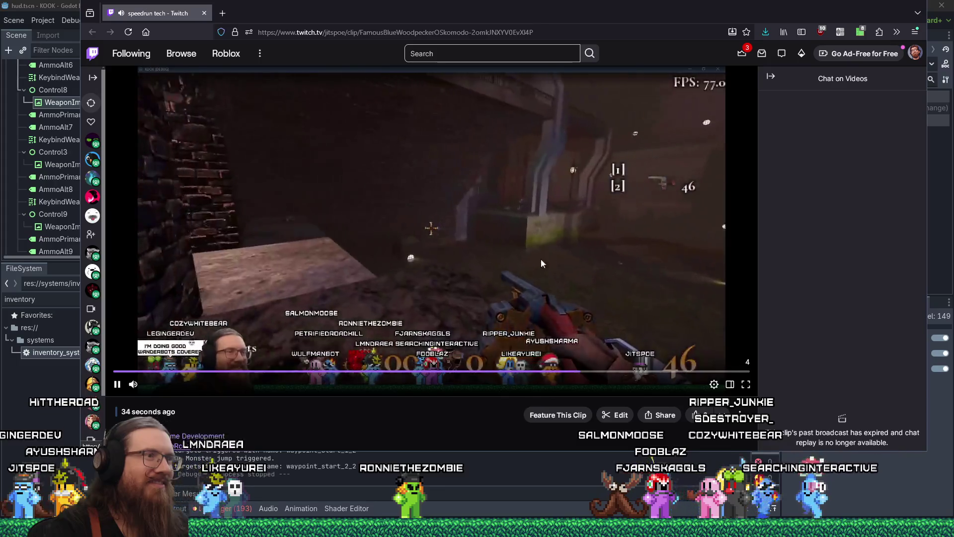
Minimize the Firefox window playing the 'speedrun tech' Twitch clip to reveal the Godot editor
left_click_drag(812, 0, 808, 24)
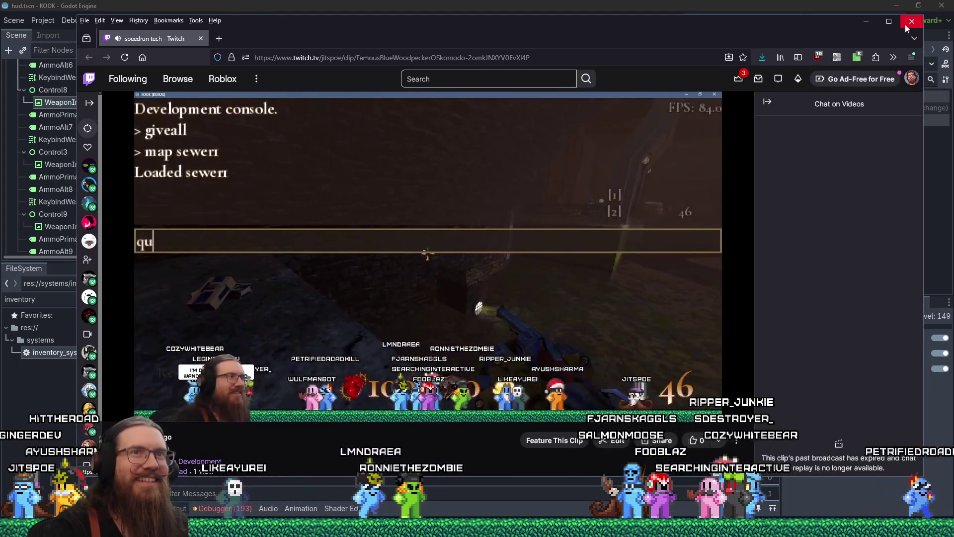
left_click(865, 21)
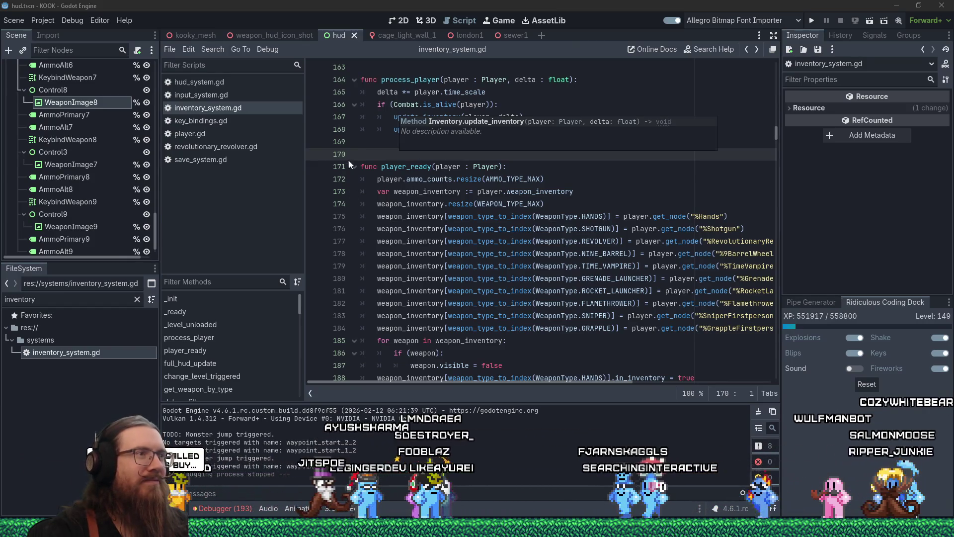
key("Up")
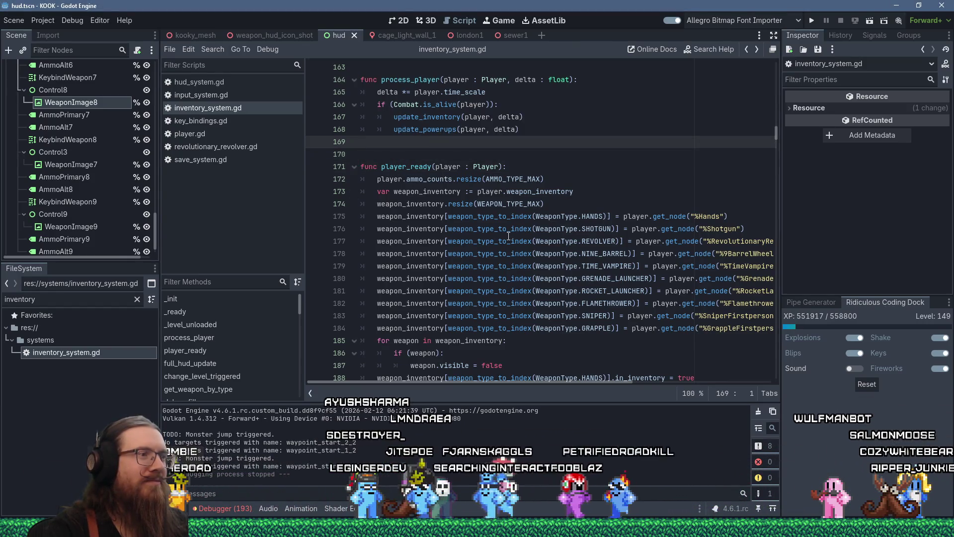
mouse_move(504, 234)
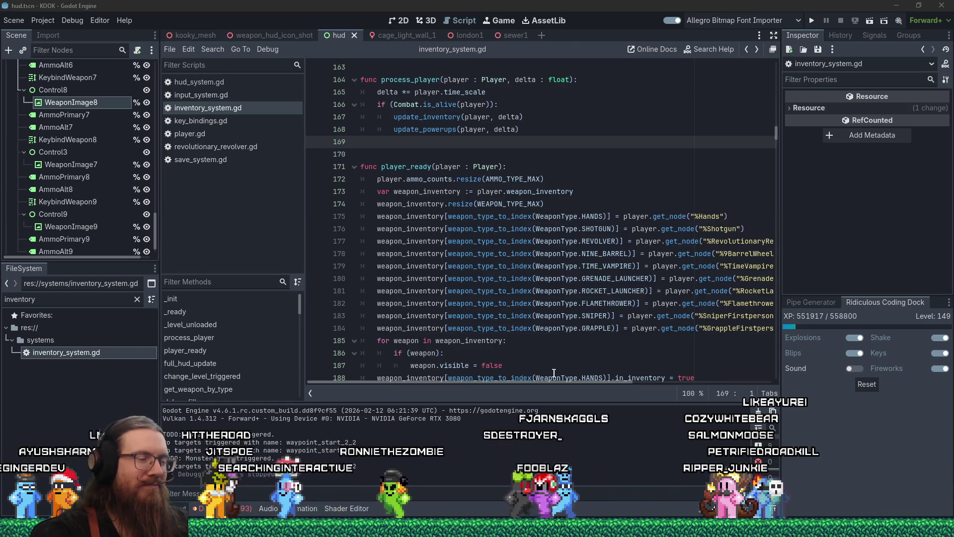
mouse_move(611, 527)
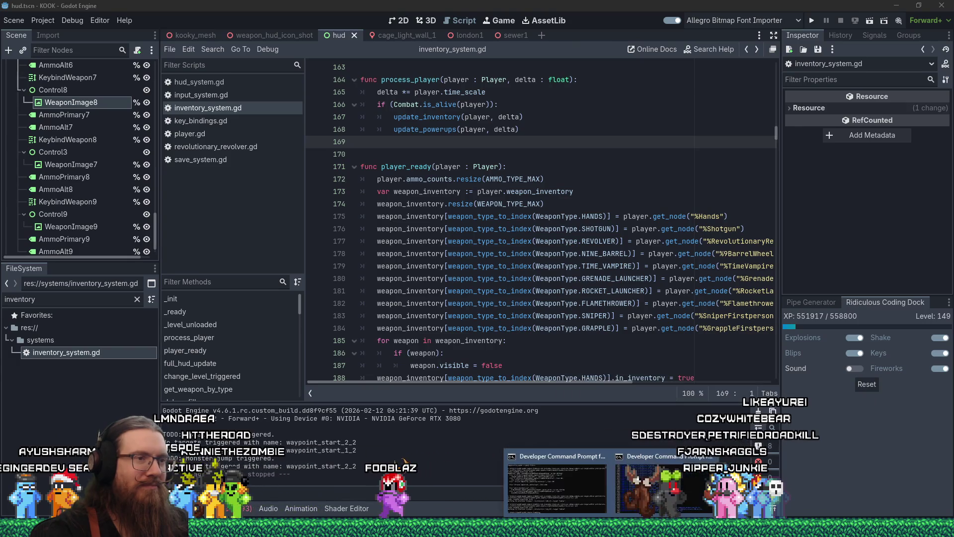
left_click(626, 497)
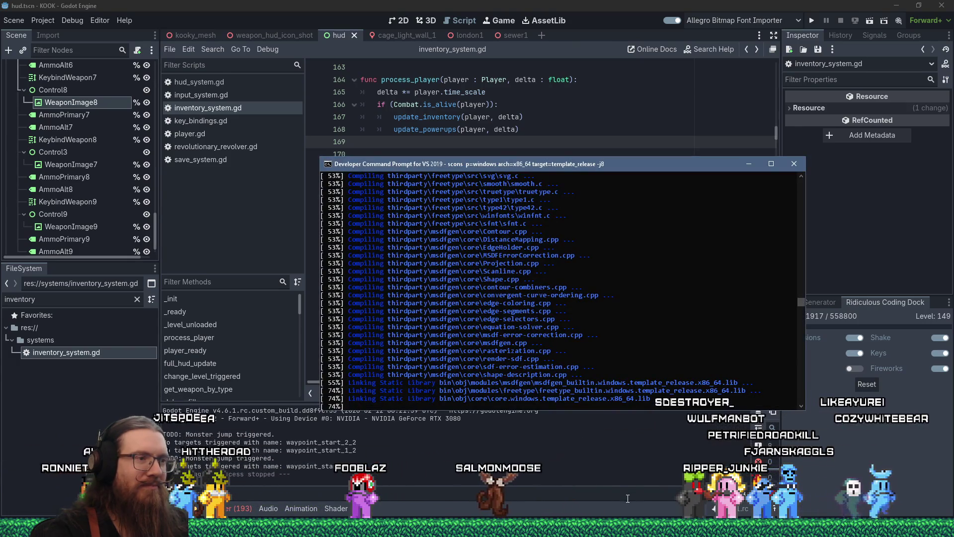
left_click_drag(579, 169, 598, 138)
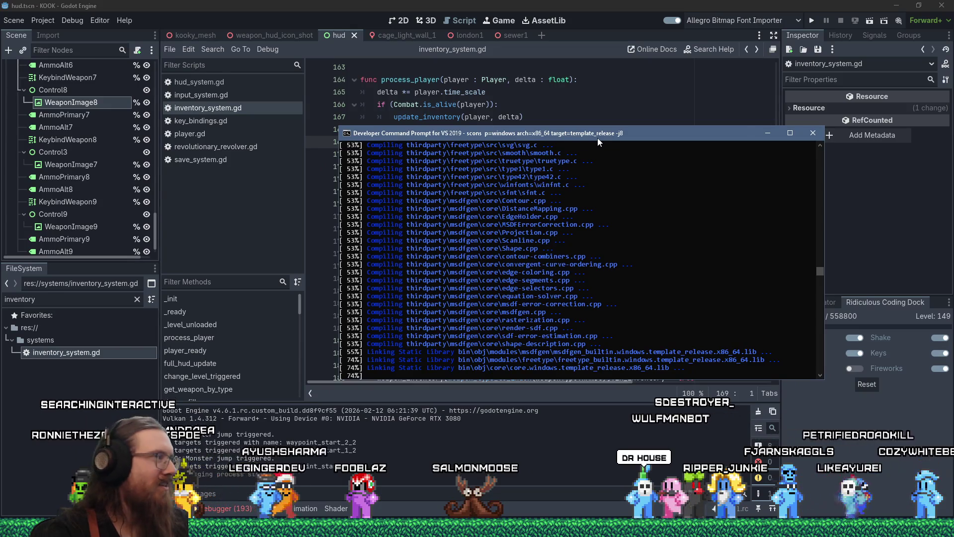
left_click(640, 103)
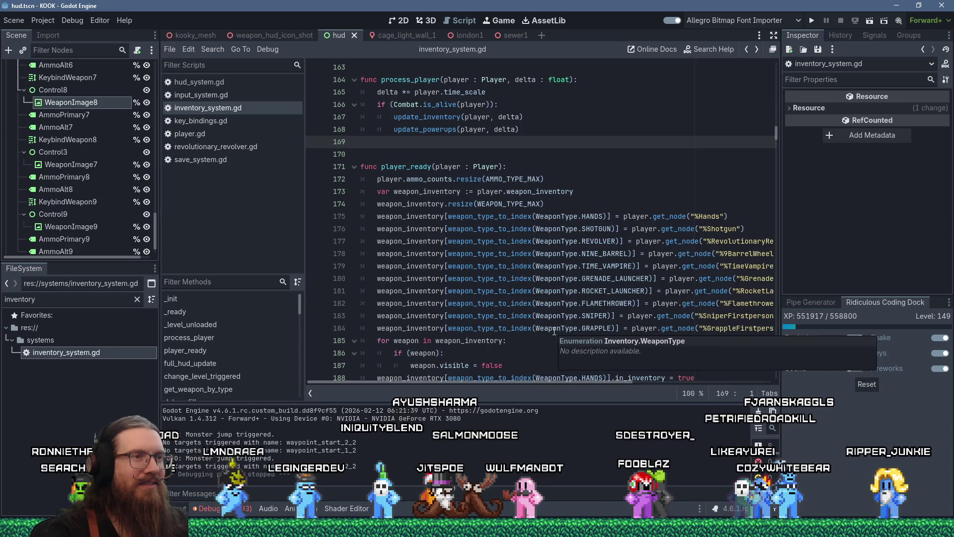
left_click(426, 22)
Switch to the 2D view of the hud scene and move WeaponImage7 under Control6
key("ctrl+F1")
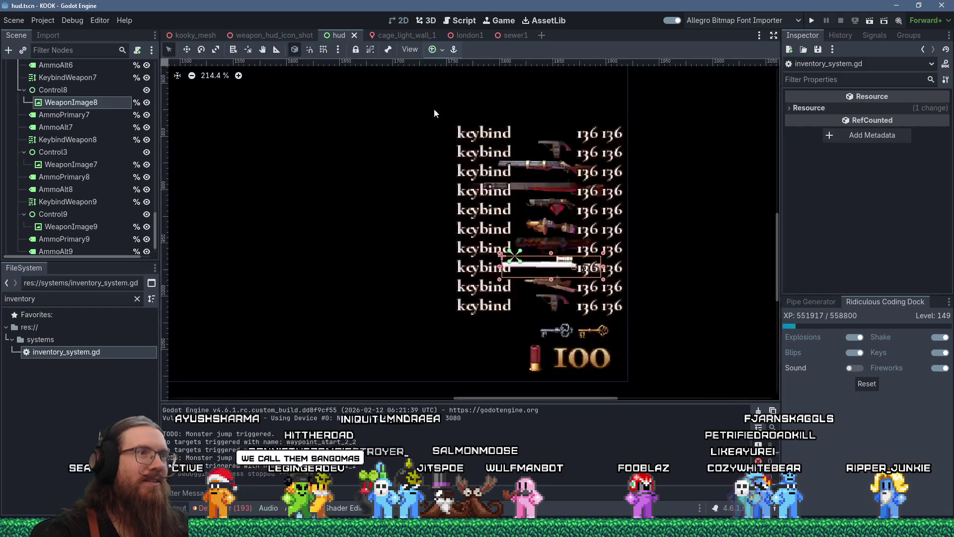
left_click(545, 281)
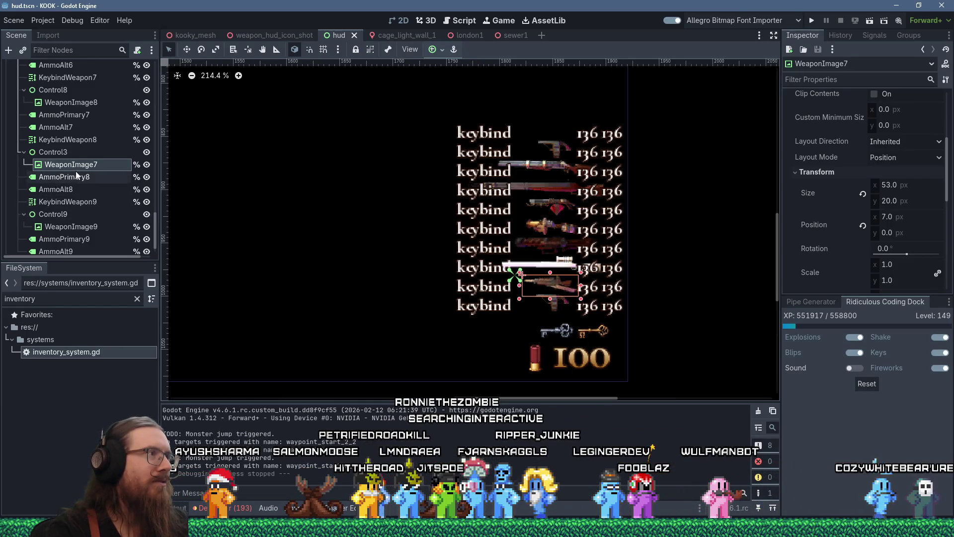
scroll(79, 179, "up", 10)
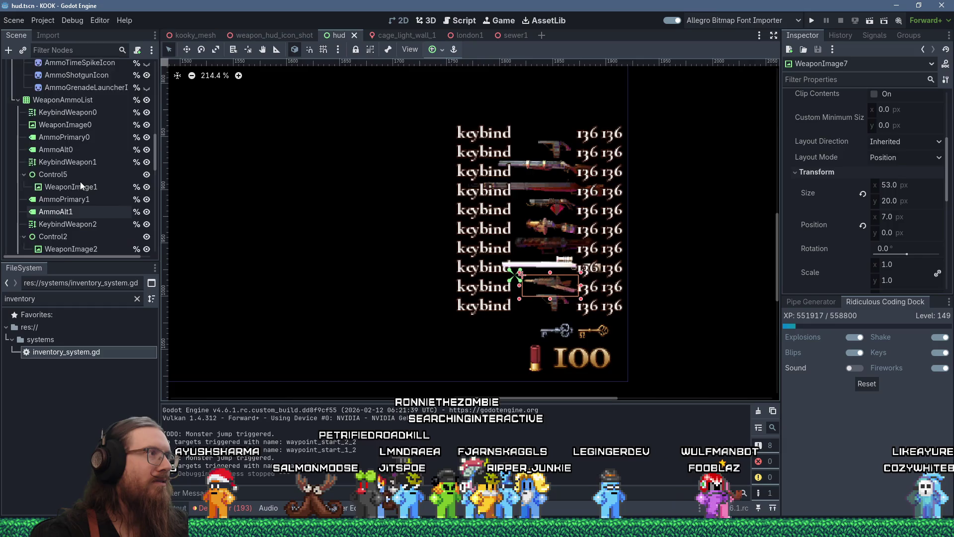
scroll(79, 182, "up", 3)
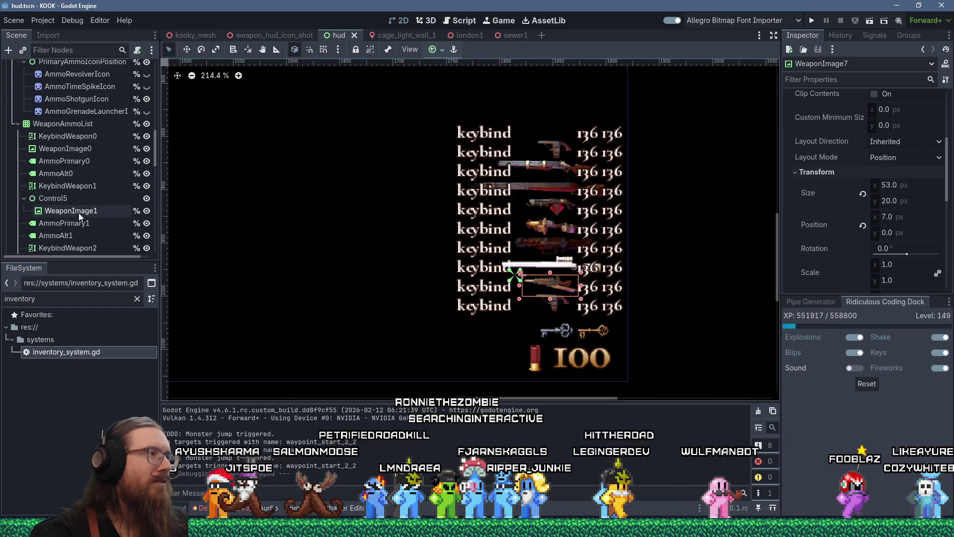
scroll(79, 214, "down", 10)
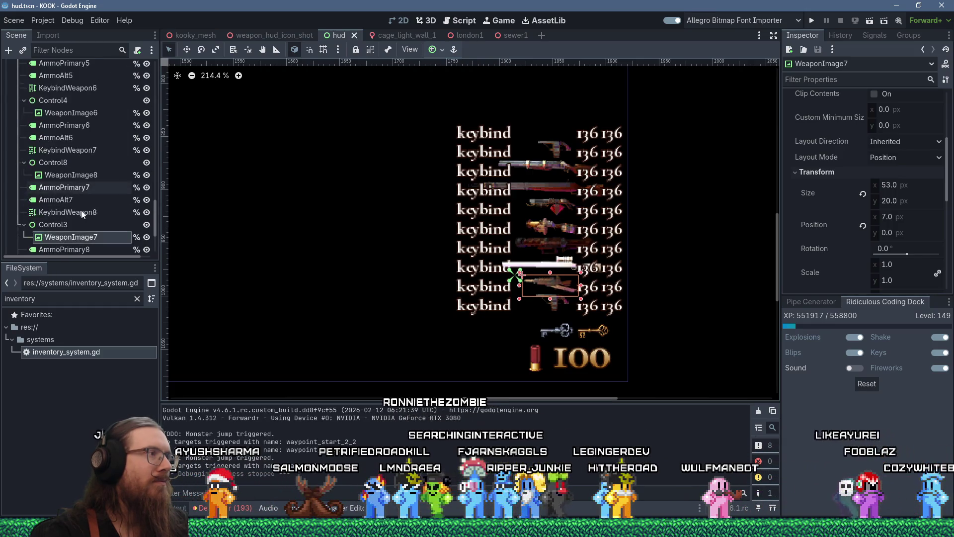
scroll(83, 208, "down", 2)
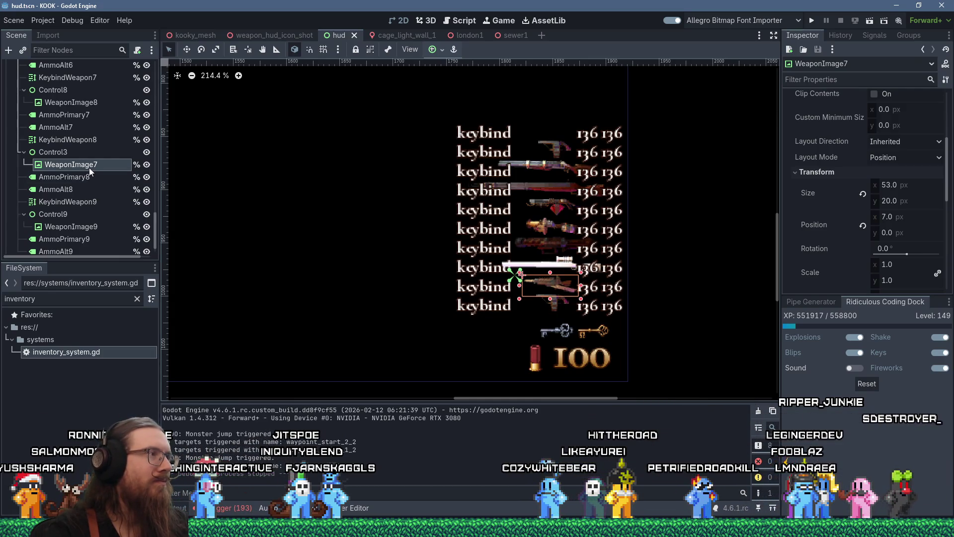
mouse_move(88, 168)
left_mouse_down()
mouse_move(98, 163)
mouse_move(95, 179)
mouse_move(65, 197)
left_mouse_up()
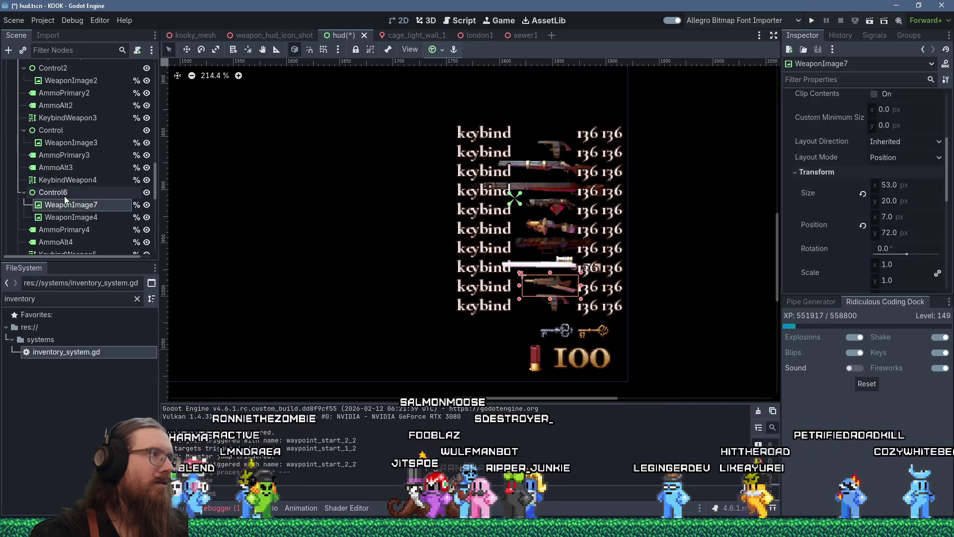
Rename Control6 to Control4a and WeaponImage7 to WeaponImage4a
double_click(65, 194)
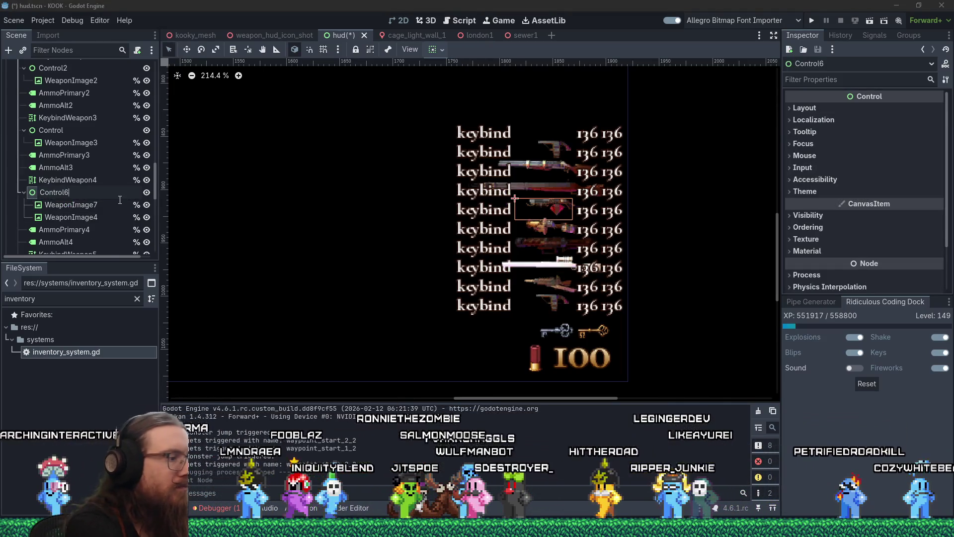
key("BackSpace")
type("4a")
key("Return")
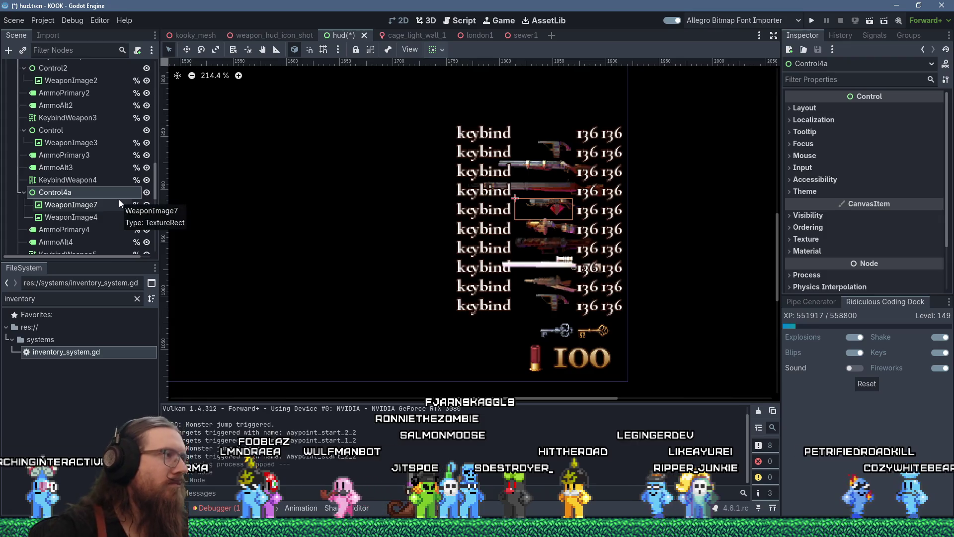
left_click(86, 208)
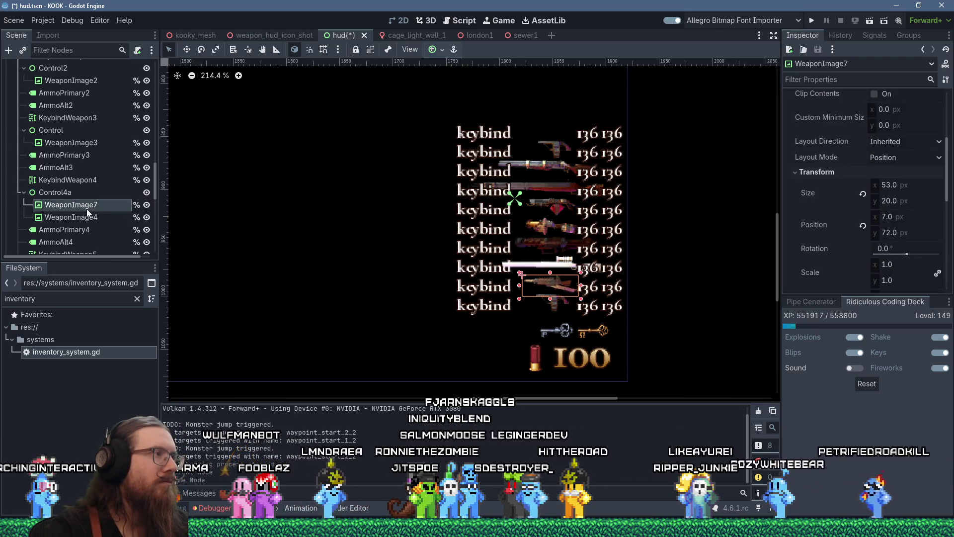
left_click(99, 207)
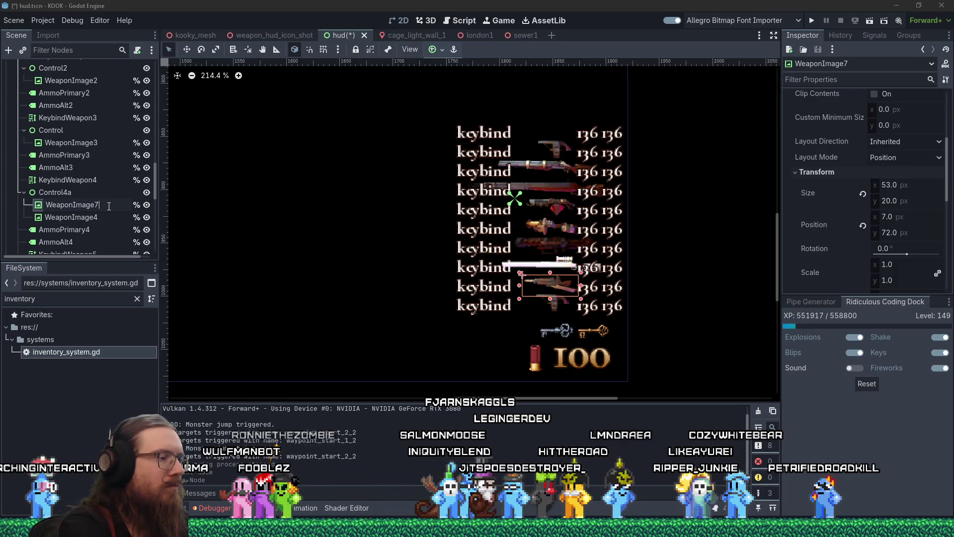
type("a")
key("Return")
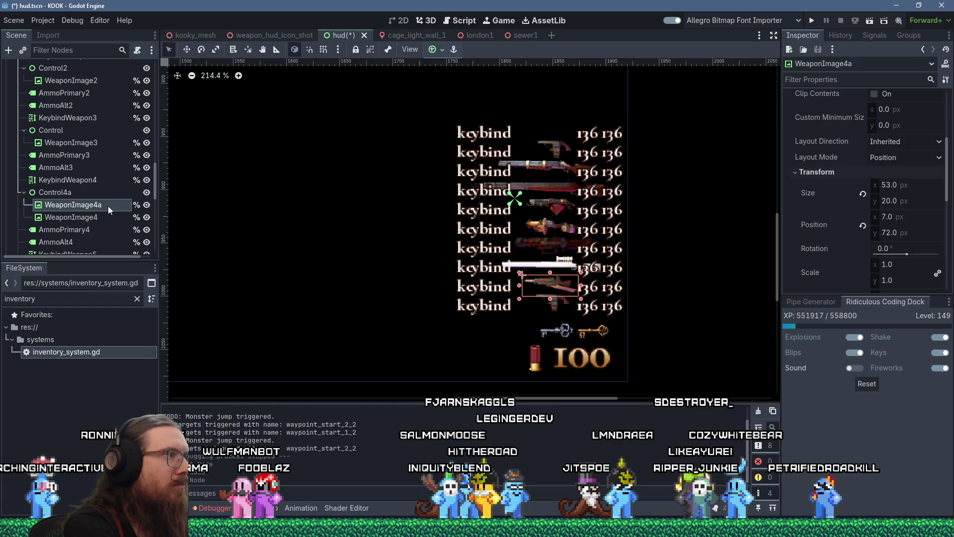
Compare WeaponImage4a with WeaponImage4, then move it under Control beside WeaponImage3
left_click(95, 217)
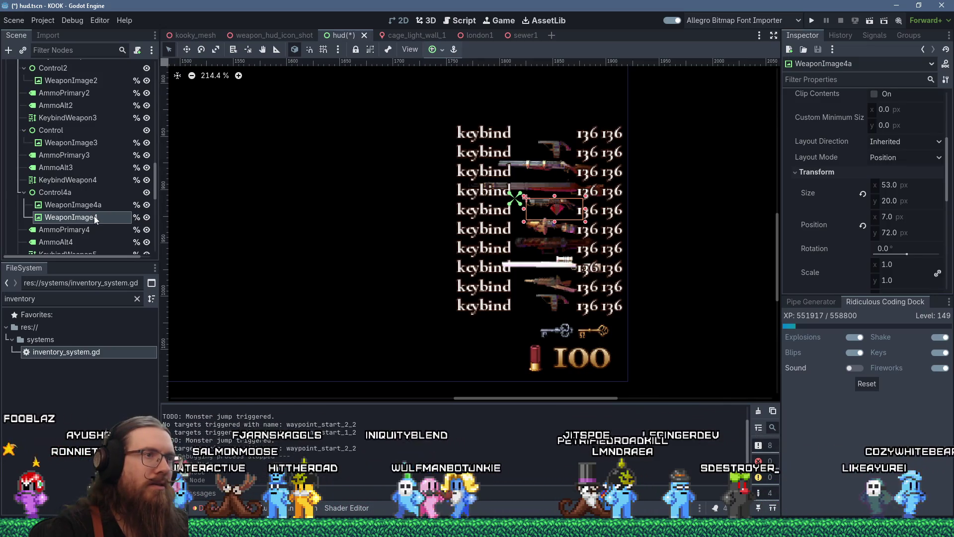
left_click(93, 205)
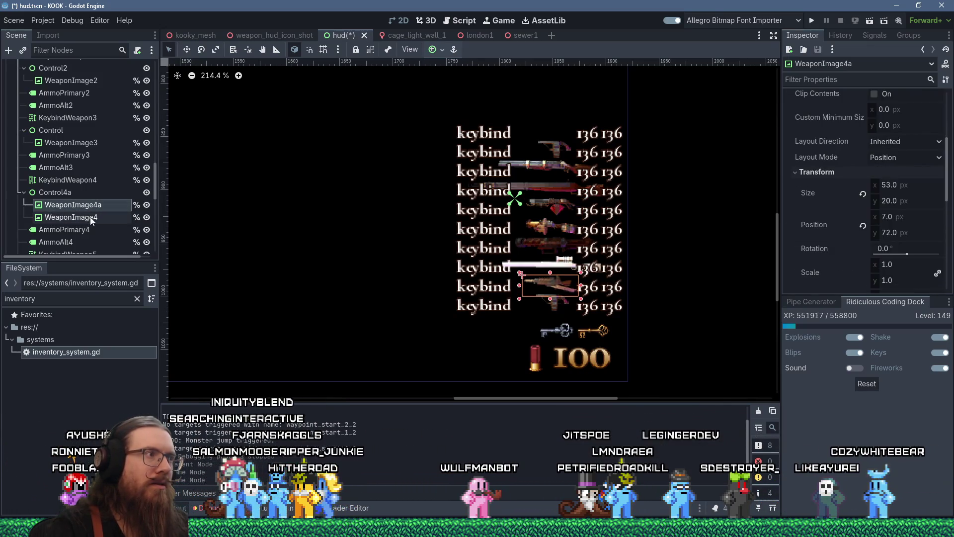
left_click(90, 216)
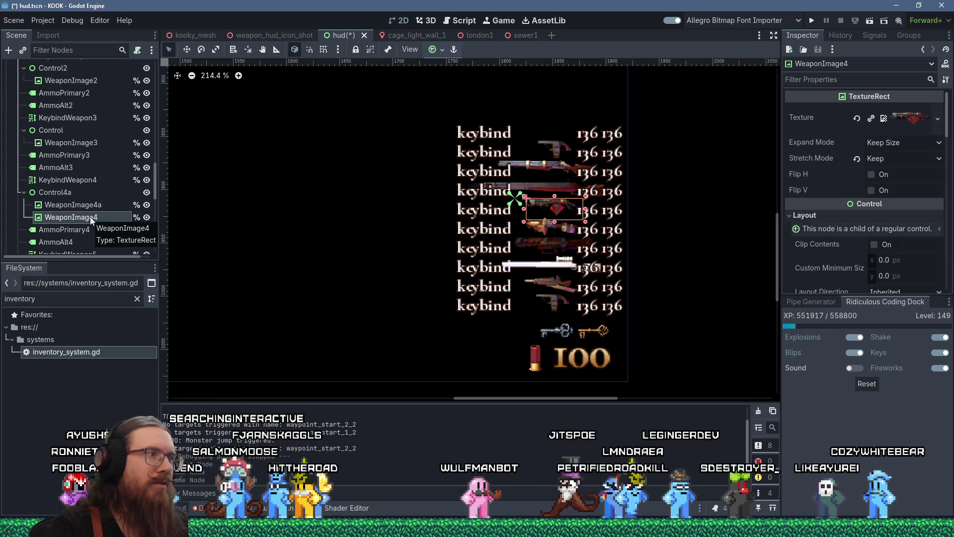
left_click(93, 205)
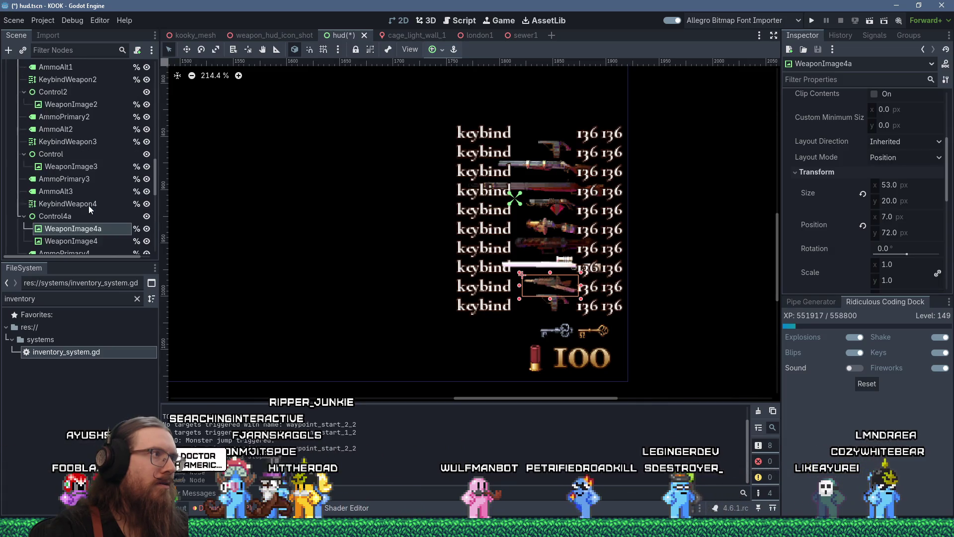
scroll(88, 205, "up", 4)
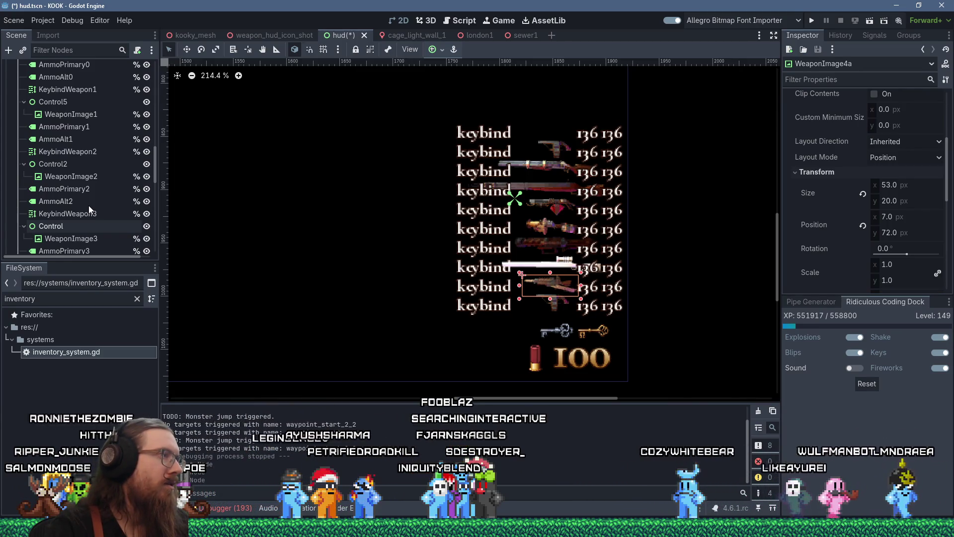
mouse_move(89, 204)
left_mouse_down()
mouse_move(93, 193)
mouse_move(74, 206)
left_mouse_up()
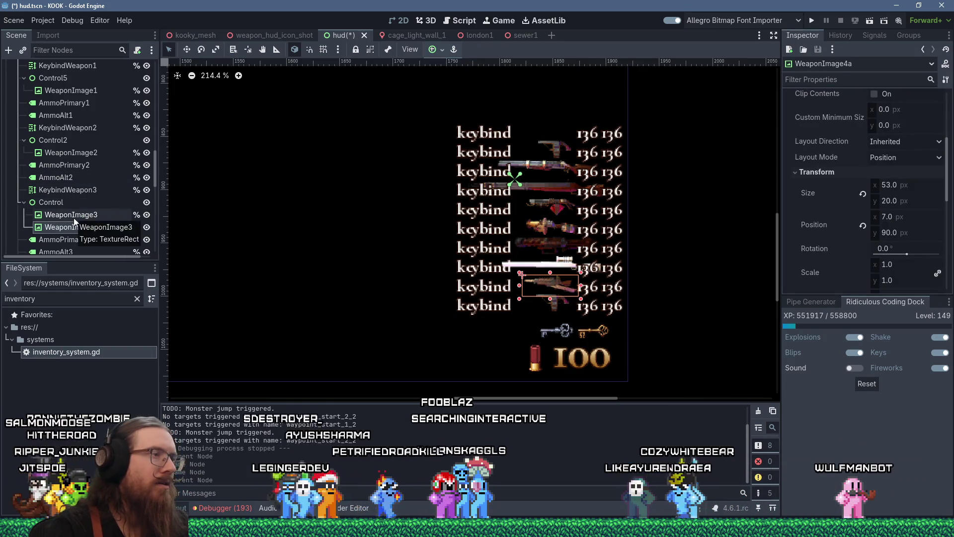
left_click(86, 213)
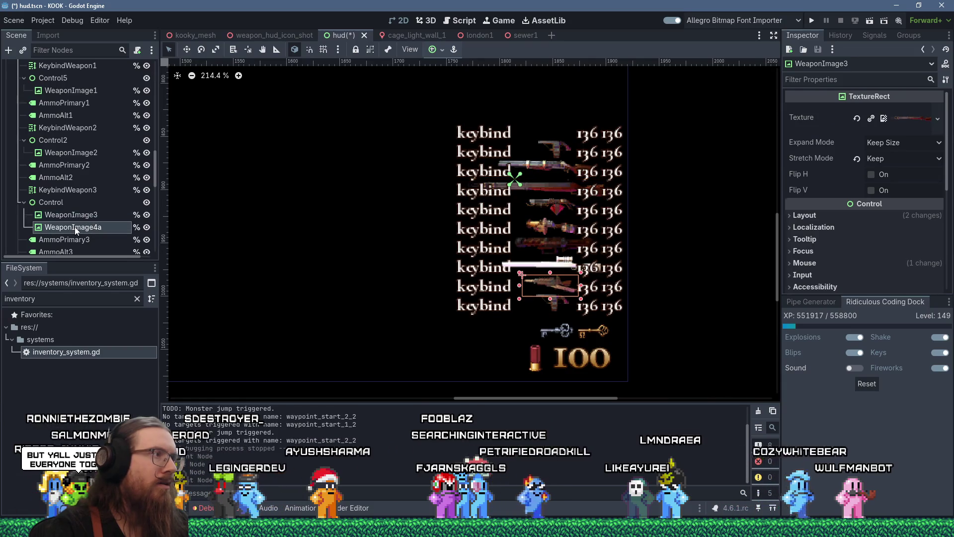
Rename the Control node to WeaponHolder3
left_click(74, 226)
double_click(57, 204)
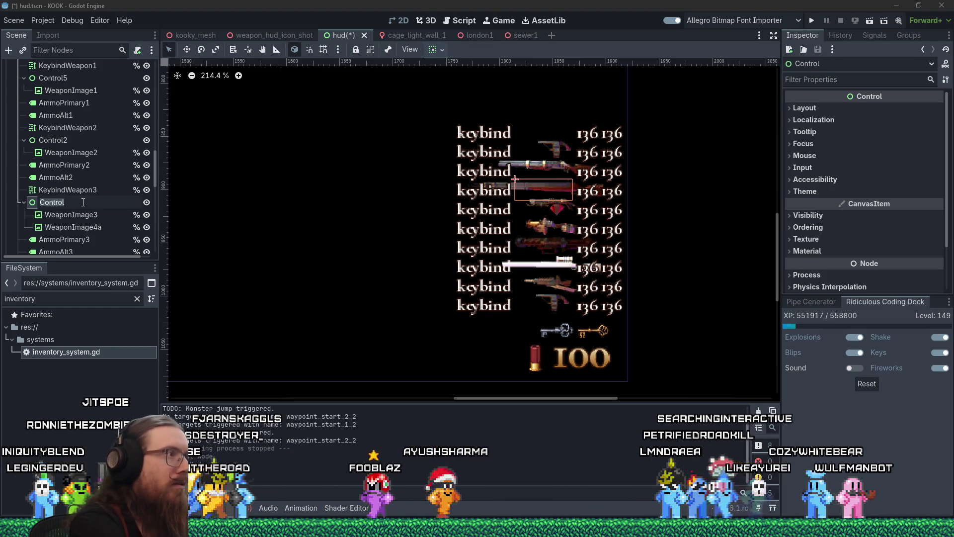
type("Weap,o")
key("BackSpace")
key("BackSpace")
type("onHold")
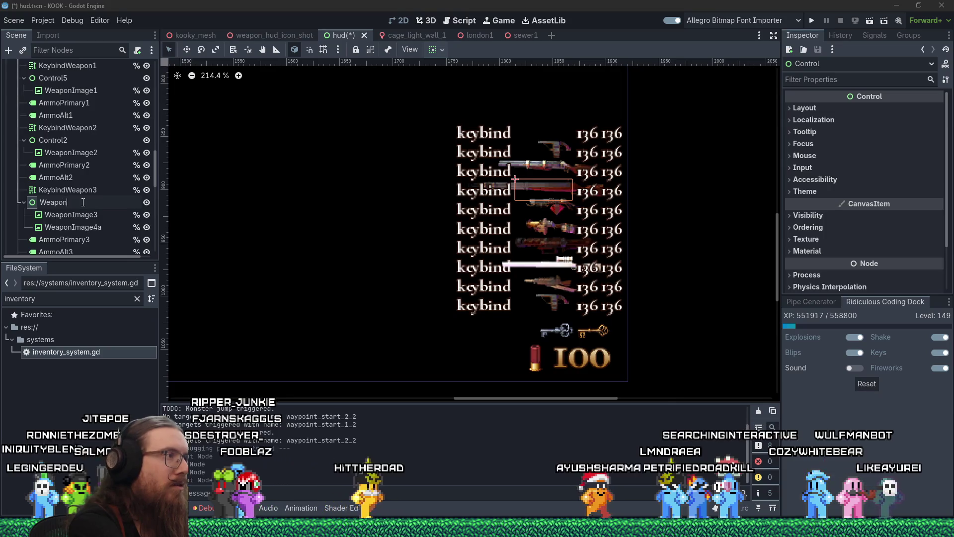
type("er3")
key("Return")
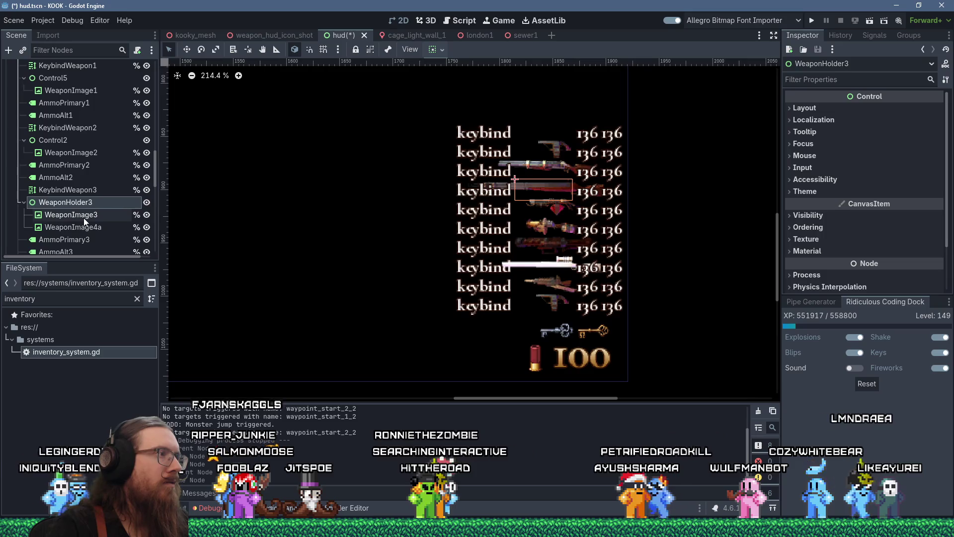
Attempt to rename WeaponImage3 to WeaponImage8, triggering a duplicate-name alert
left_click(83, 216)
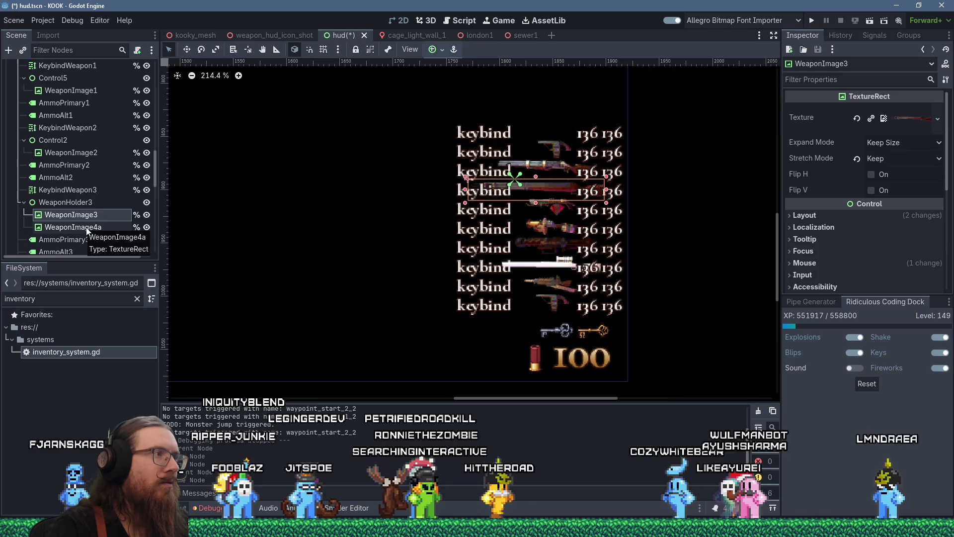
left_click(86, 227)
double_click(98, 215)
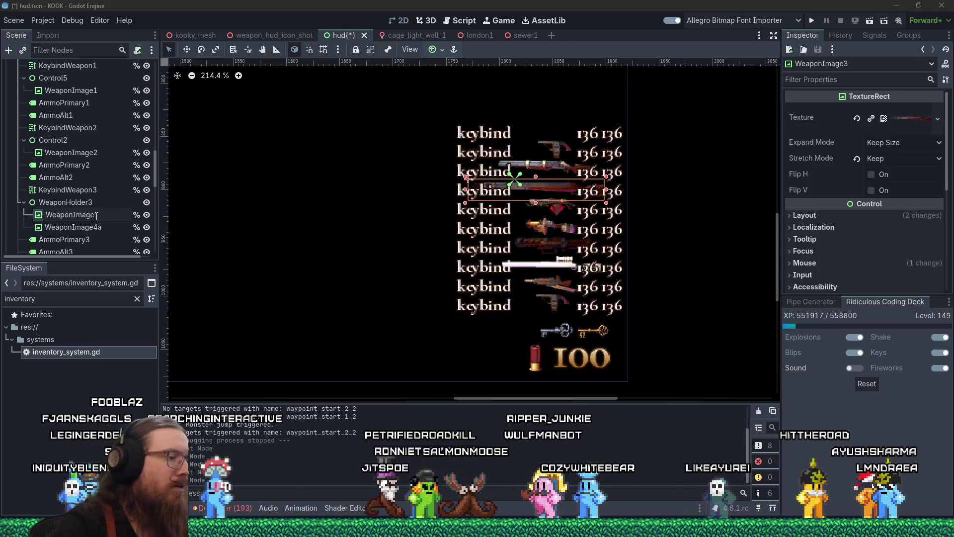
type("8")
key("Return")
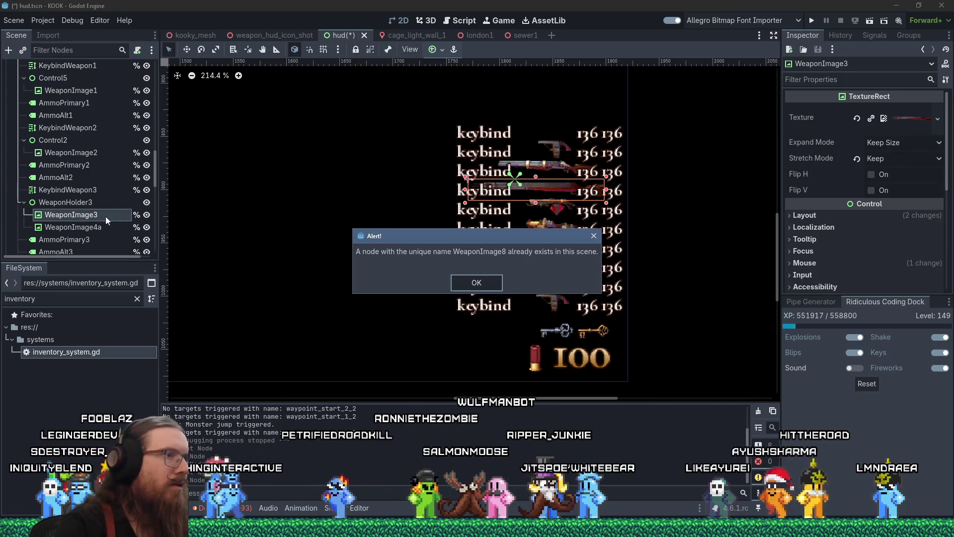
Dismiss the duplicate-name alert and inspect the ninth-row weapon nodes and WeaponImage3
left_click(476, 283)
scroll(68, 231, "down", 5)
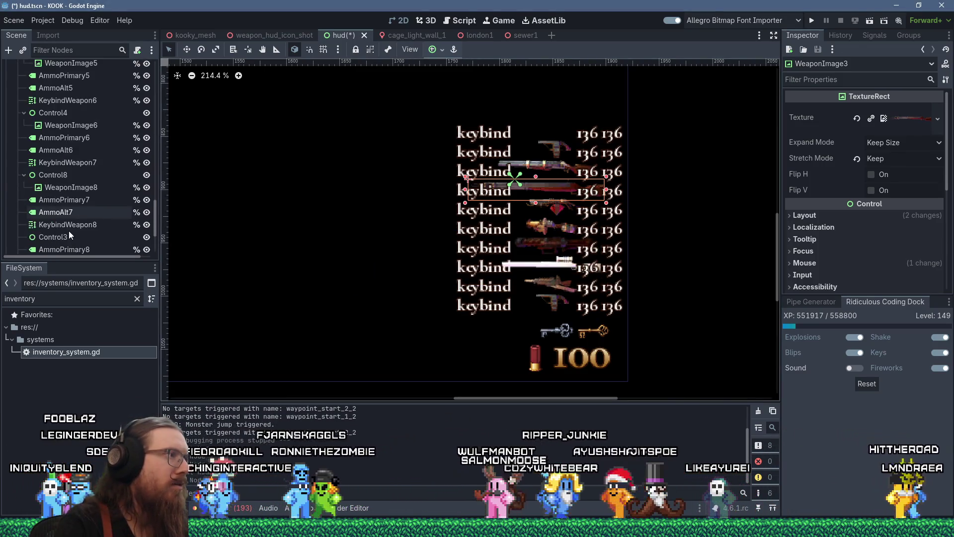
left_click(538, 282)
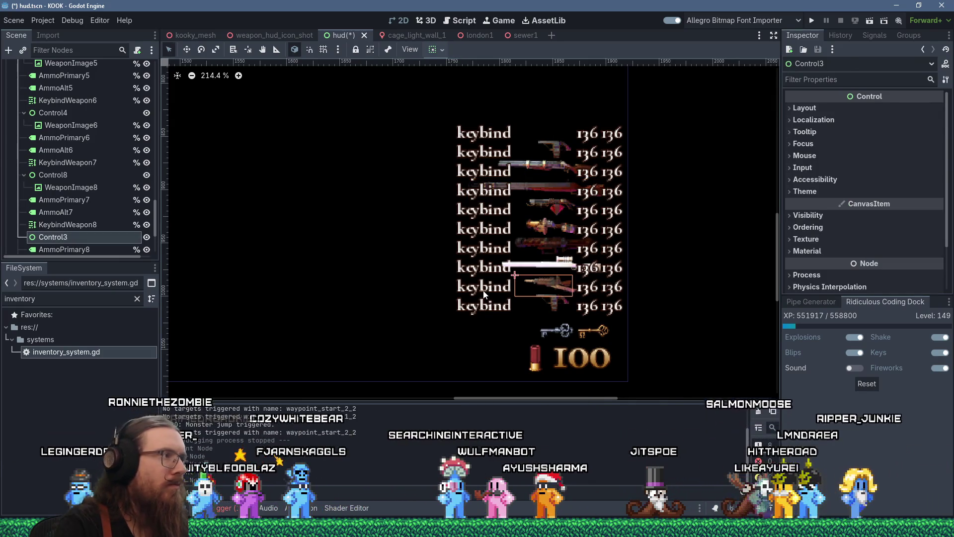
left_click(485, 294)
left_click(556, 290)
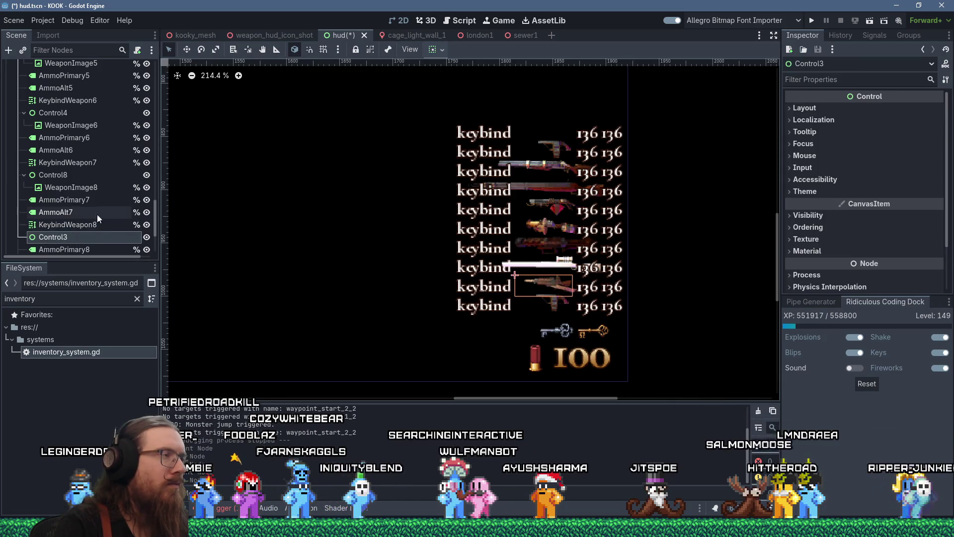
left_click(535, 188)
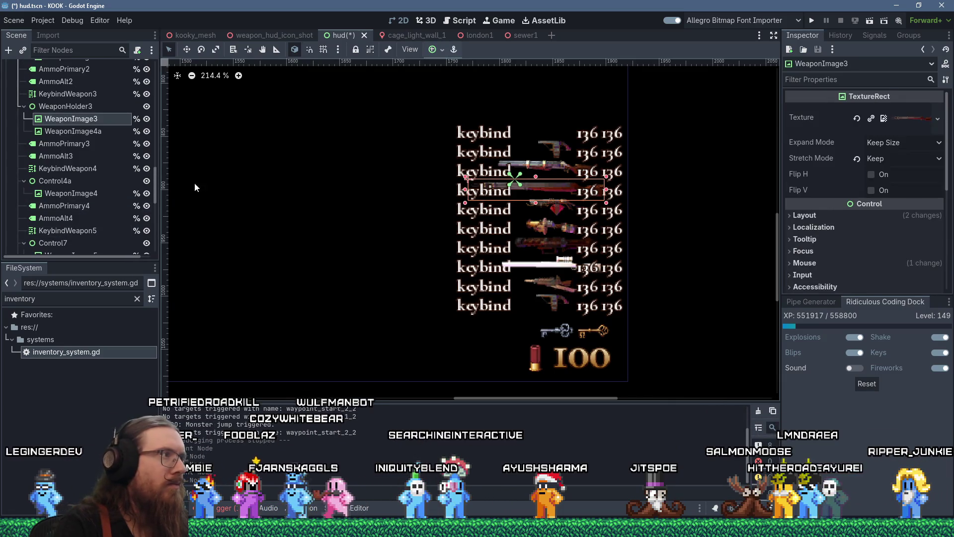
scroll(114, 205, "down", 4)
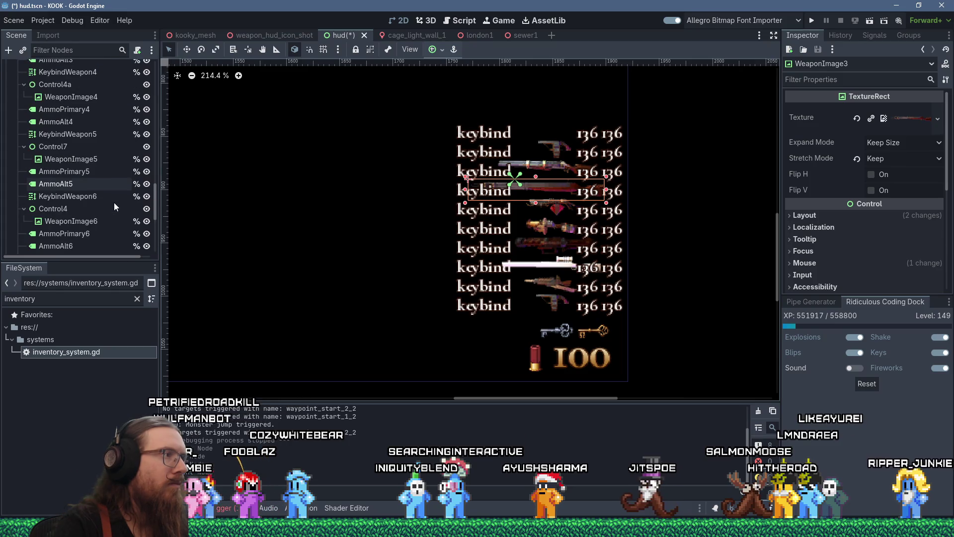
scroll(114, 206, "up", 10)
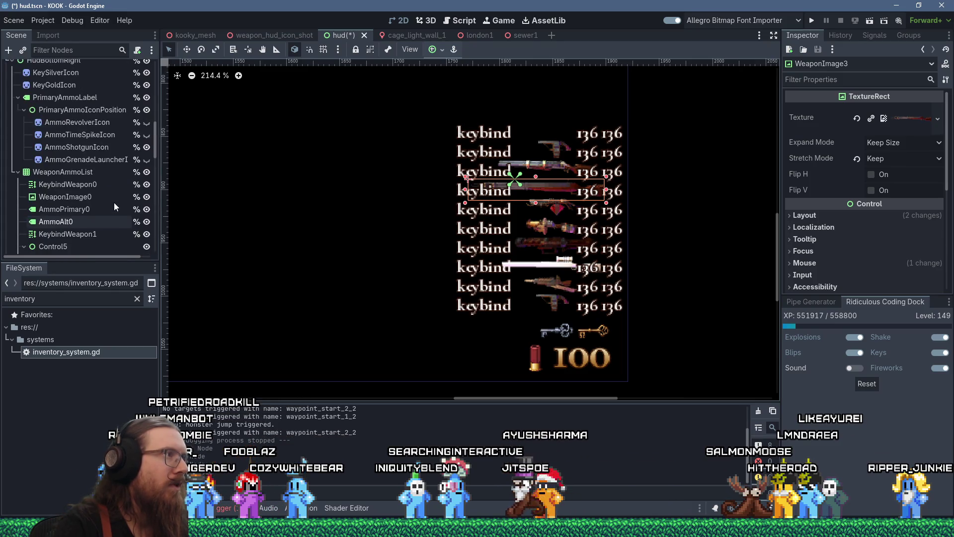
Rename Control5 to WeaponHolder1 and Control2 to WeaponHolder2, and re-enter WeaponHolder3
double_click(64, 200)
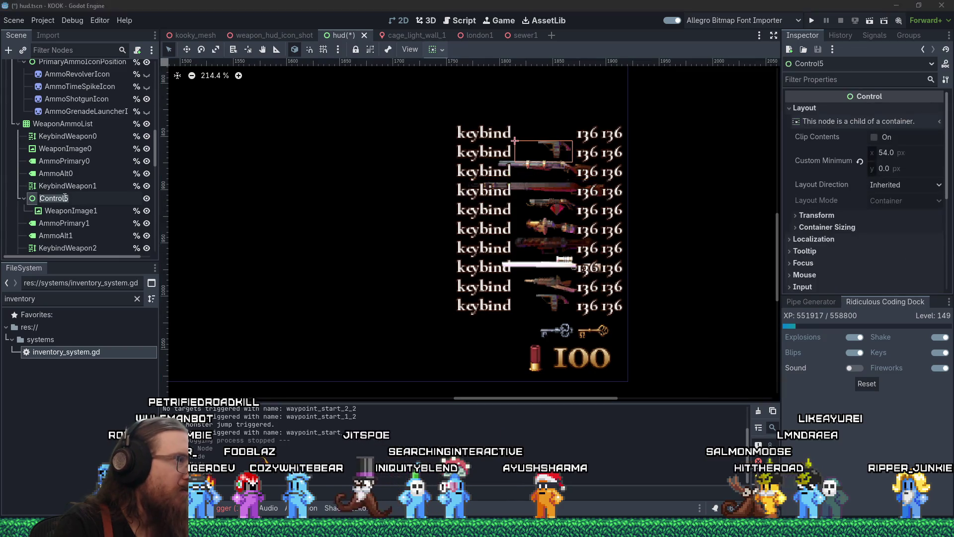
type("WeaponHo")
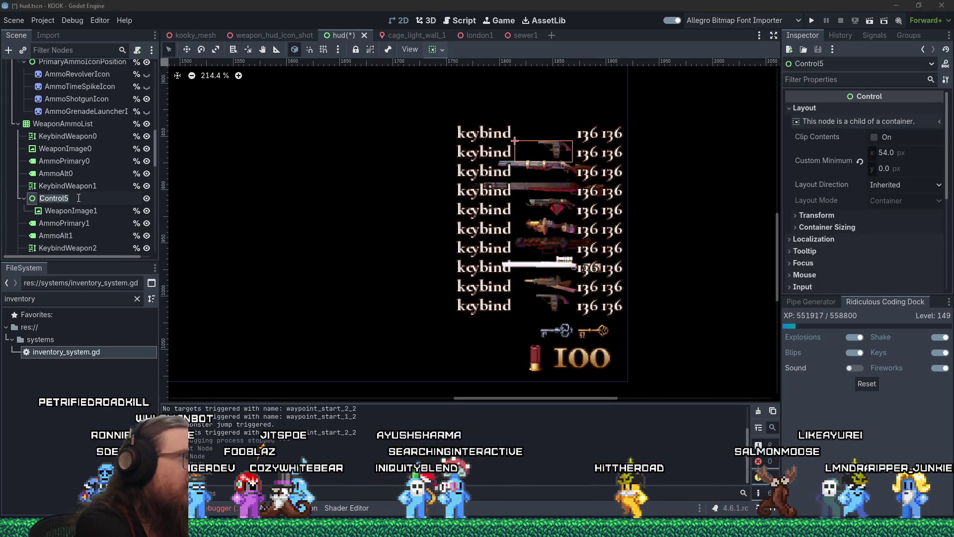
type("lder1")
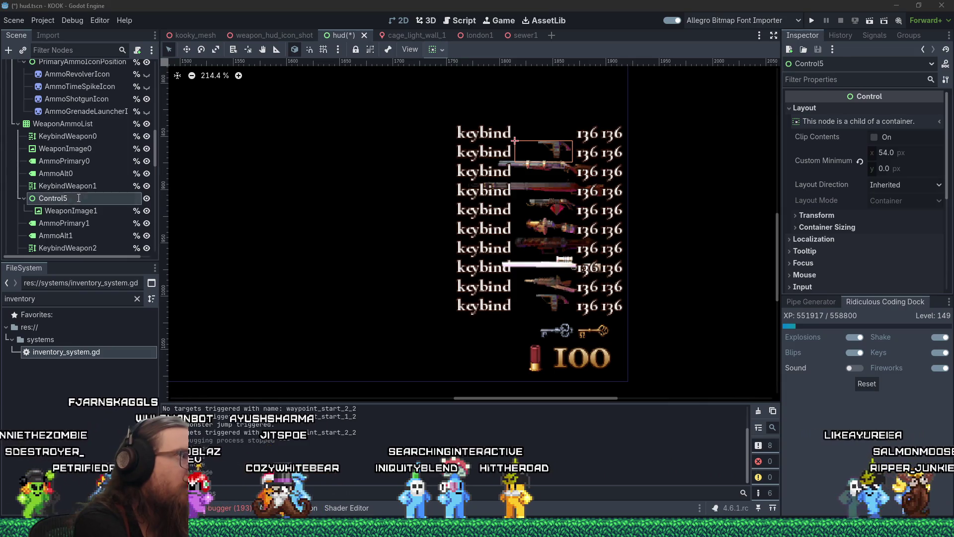
key("Return")
scroll(79, 226, "down", 3)
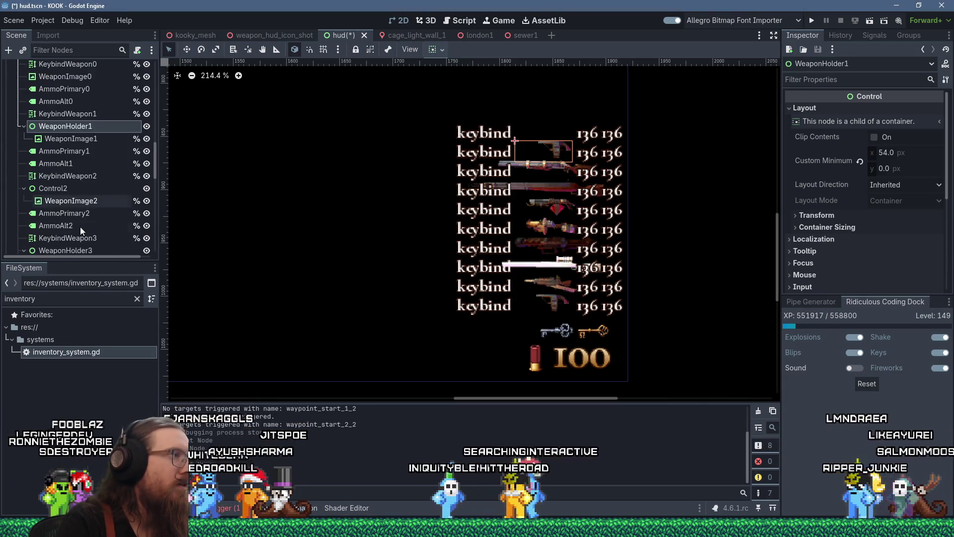
double_click(79, 188)
type("WeaponHolder")
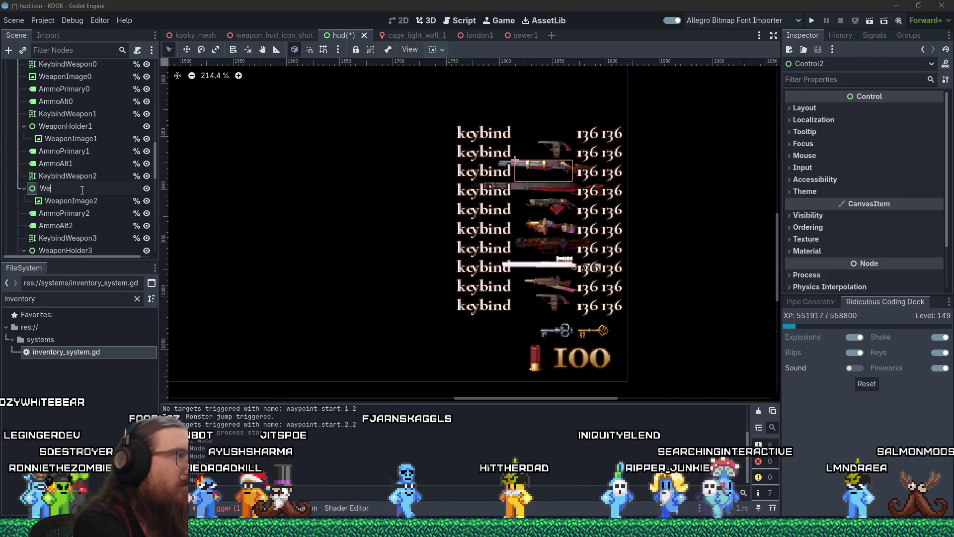
type("2")
key("Return")
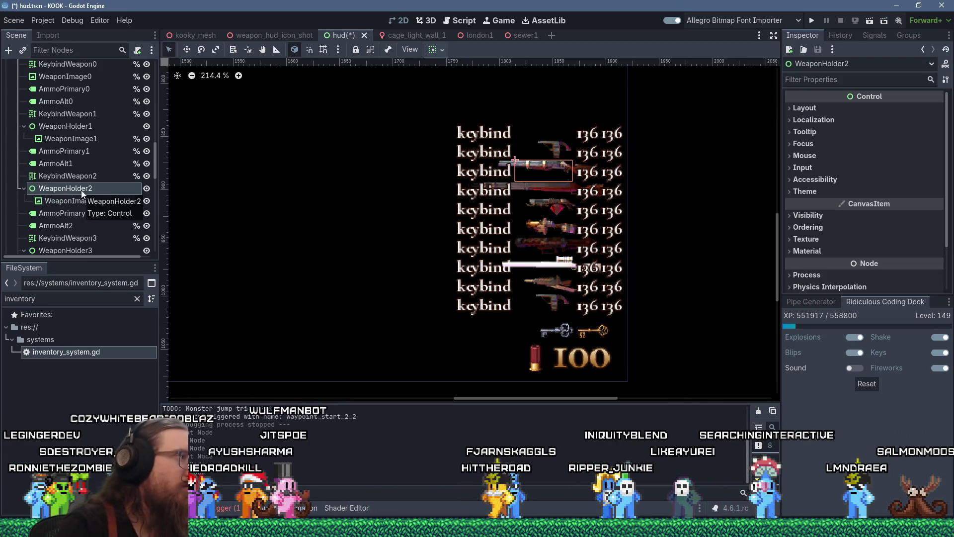
scroll(82, 189, "down", 2)
type("WeaponHolde")
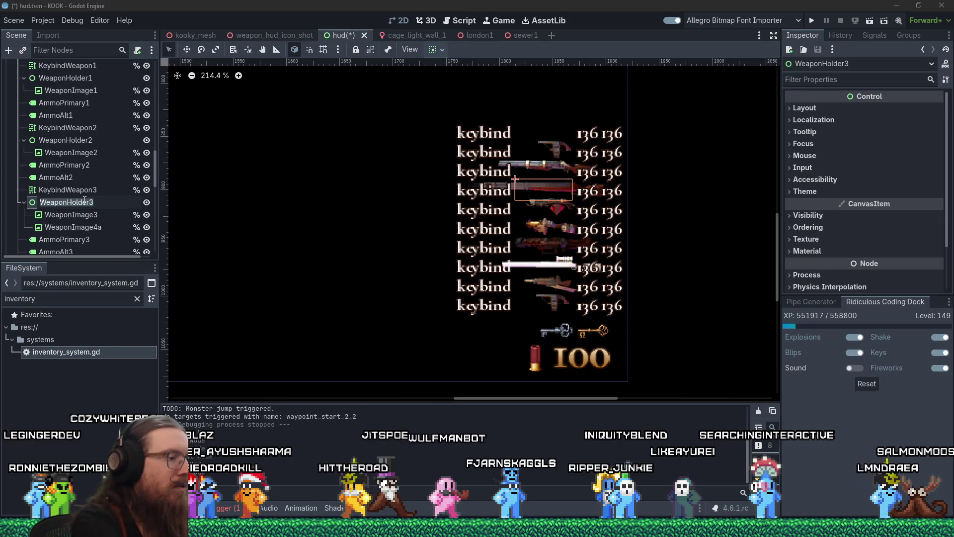
type("r3")
key("Return")
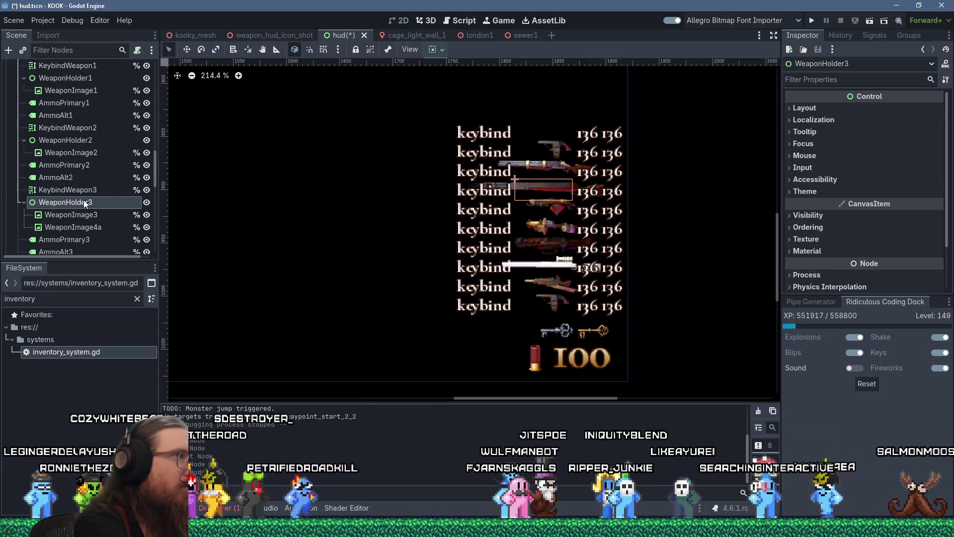
Rename WeaponImage3 to WeaponImage8RENAMEME and WeaponImage4a to WeaponImage3RENAMEME
left_click(104, 219)
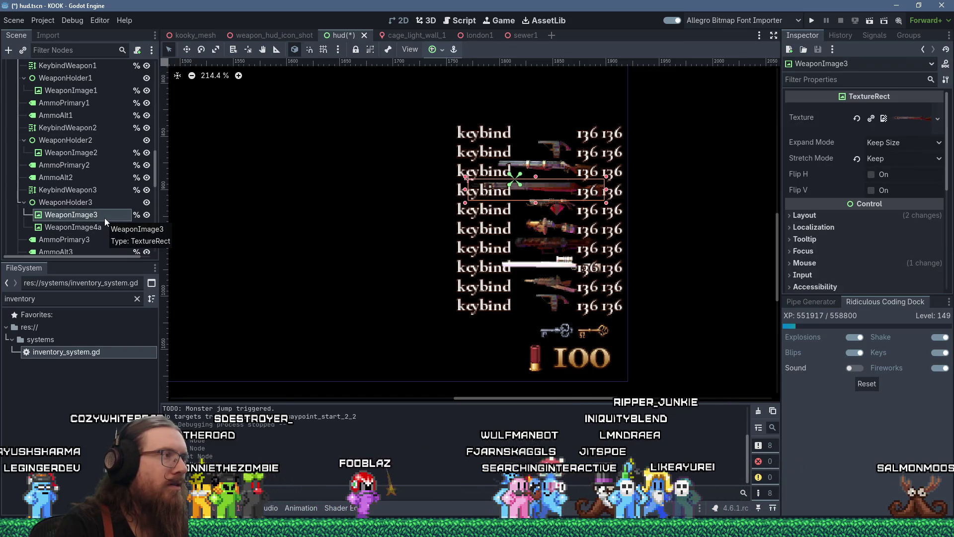
double_click(100, 214)
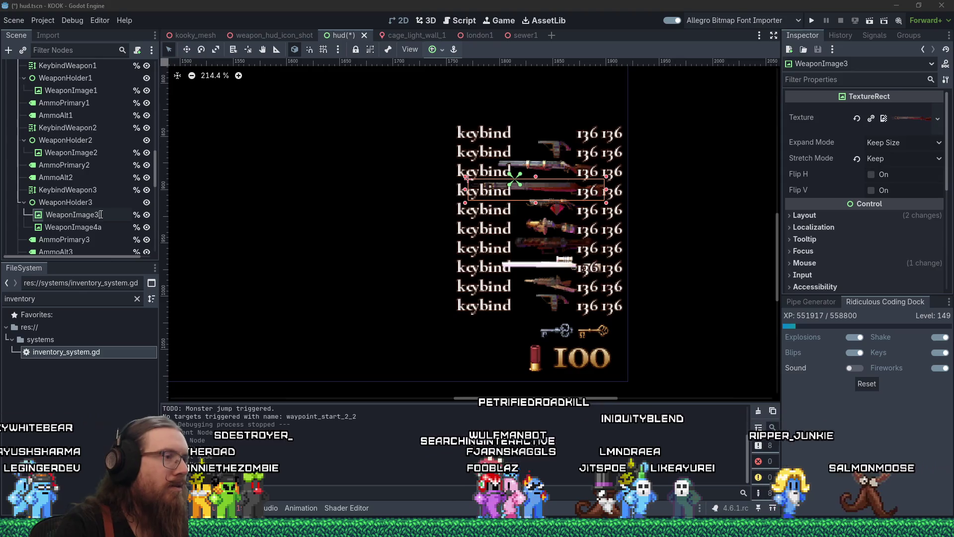
type("NAMEME")
key("Return")
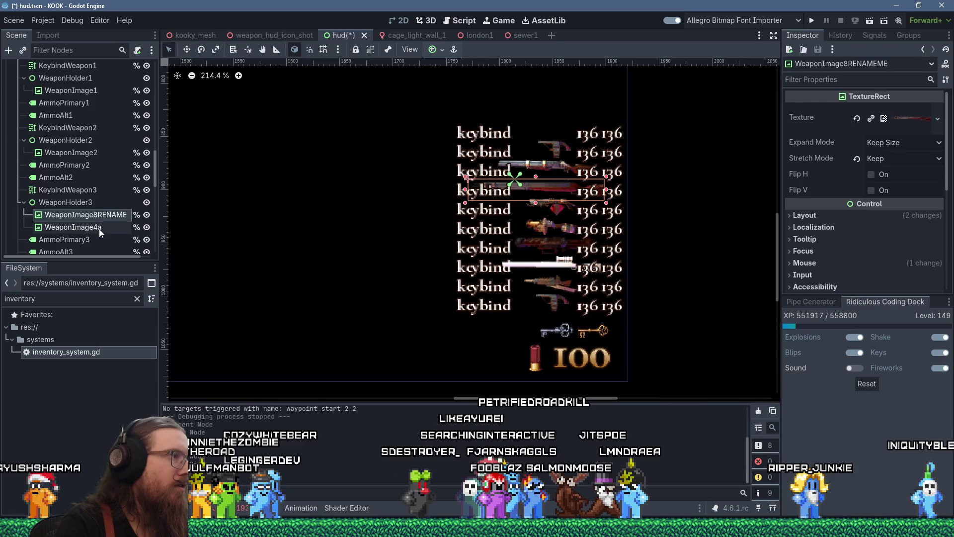
left_click(88, 229)
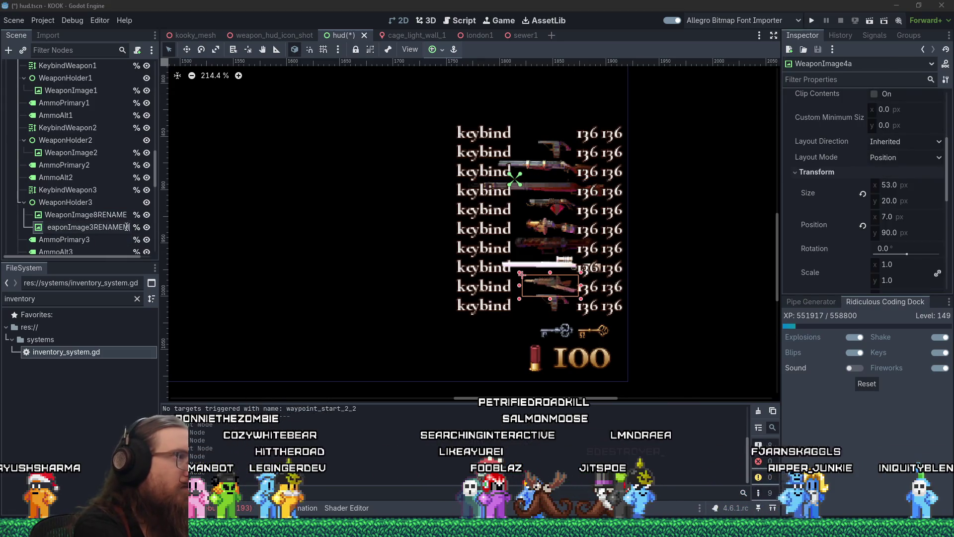
key("Return")
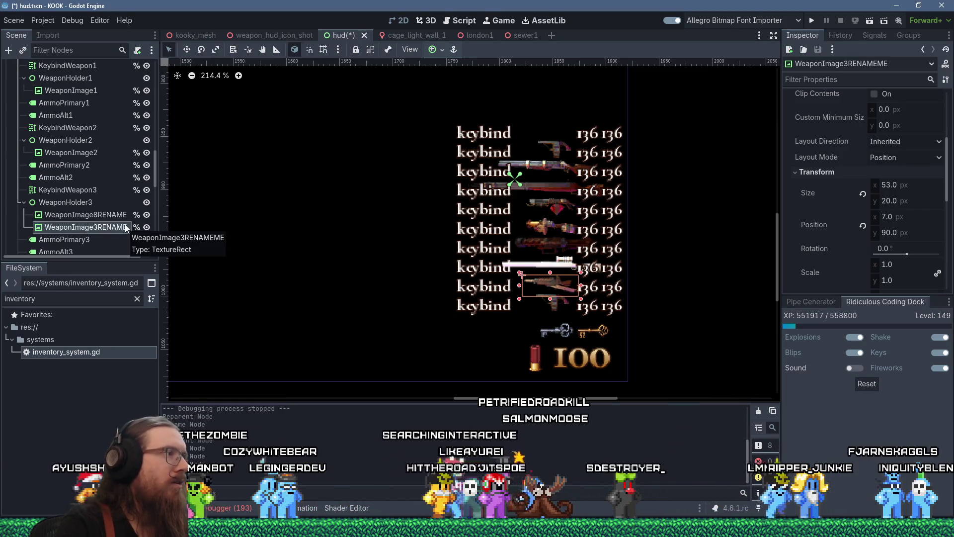
Set WeaponImage3RENAMEME's Position y from 90 to 0 in the Inspector
left_click(105, 218)
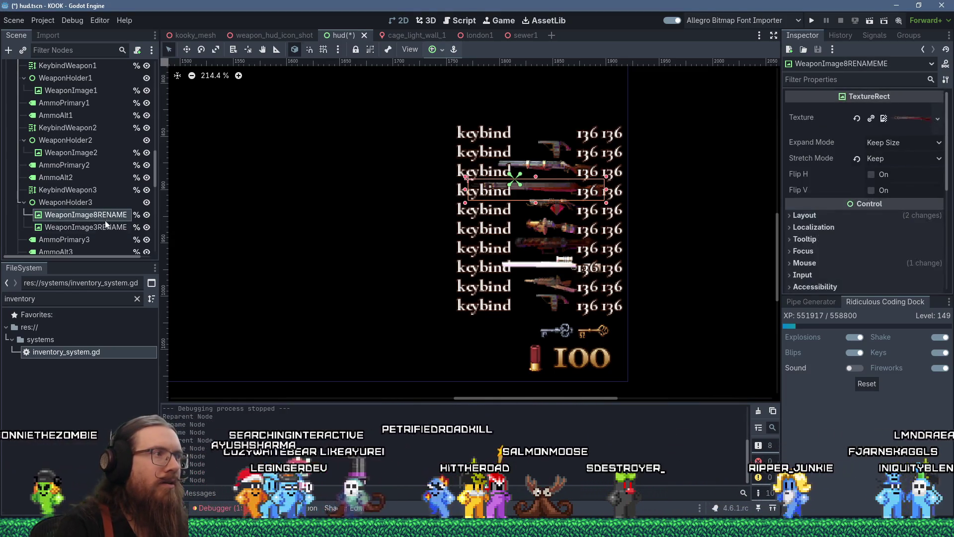
left_click(103, 225)
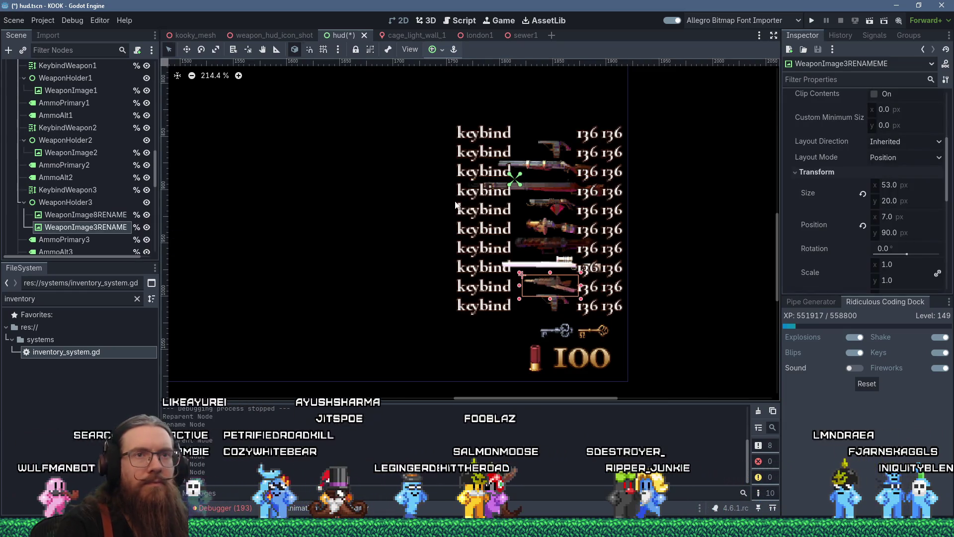
left_click(904, 232)
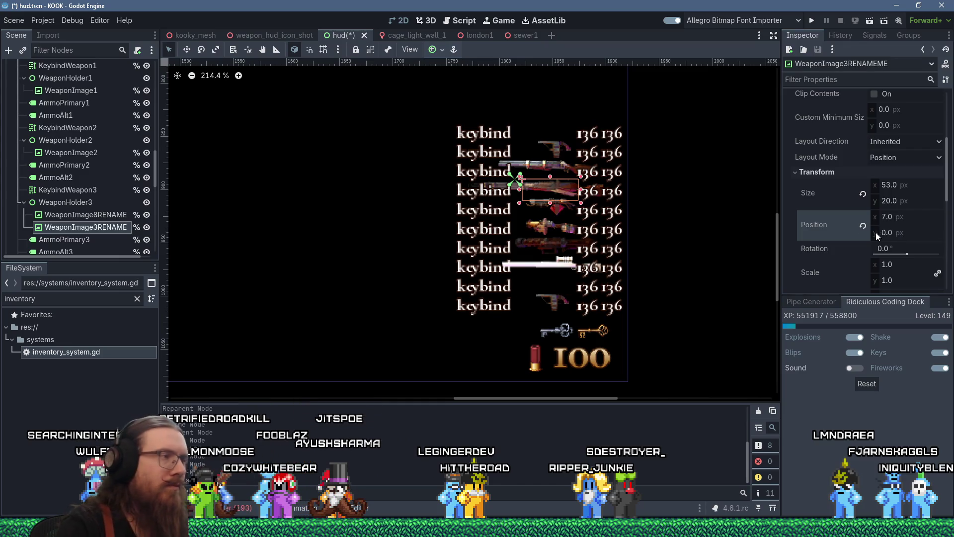
left_click(103, 218)
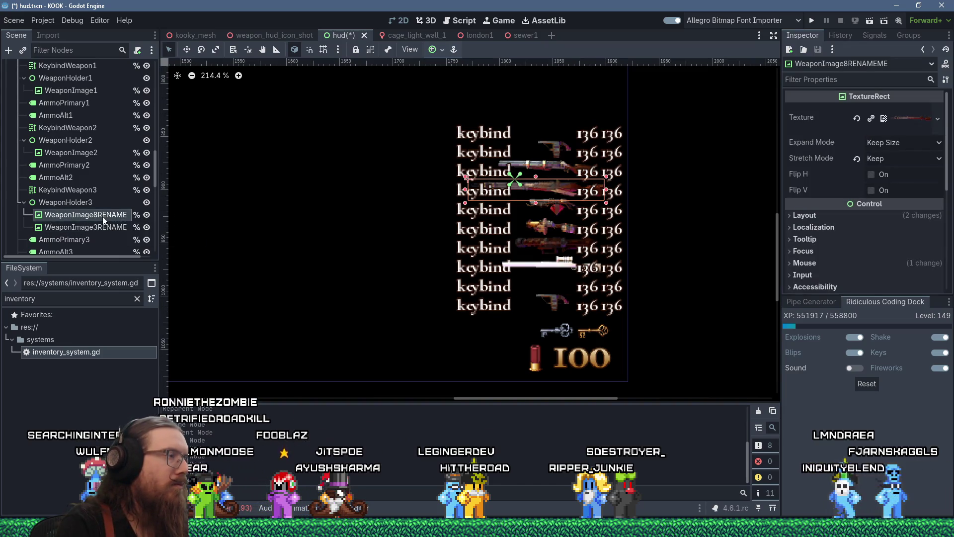
scroll(104, 210, "down", 3)
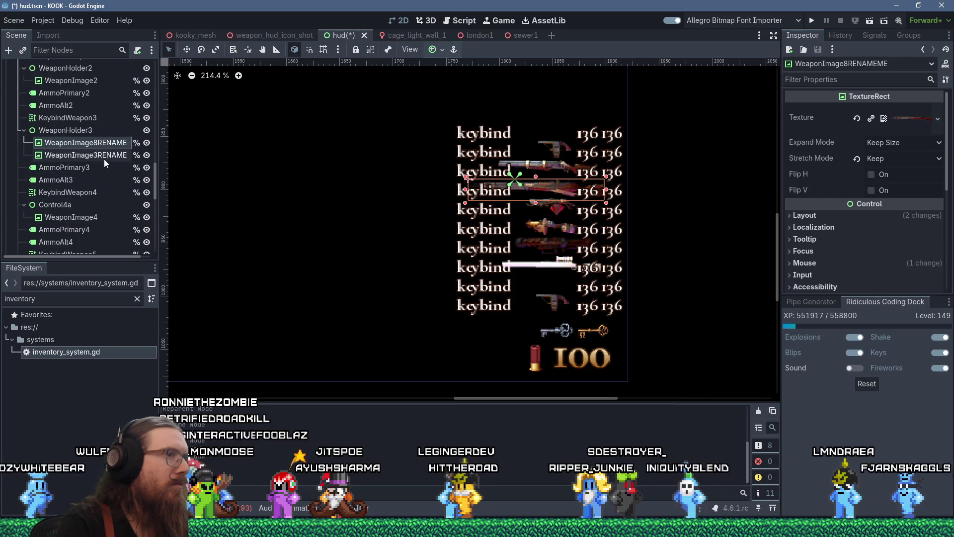
Reposition a node in the Scene tree and rename Control3 to WeaponHolder8
scroll(103, 150, "down", 5)
left_click_drag(103, 145, 68, 213)
scroll(103, 150, "down", 5)
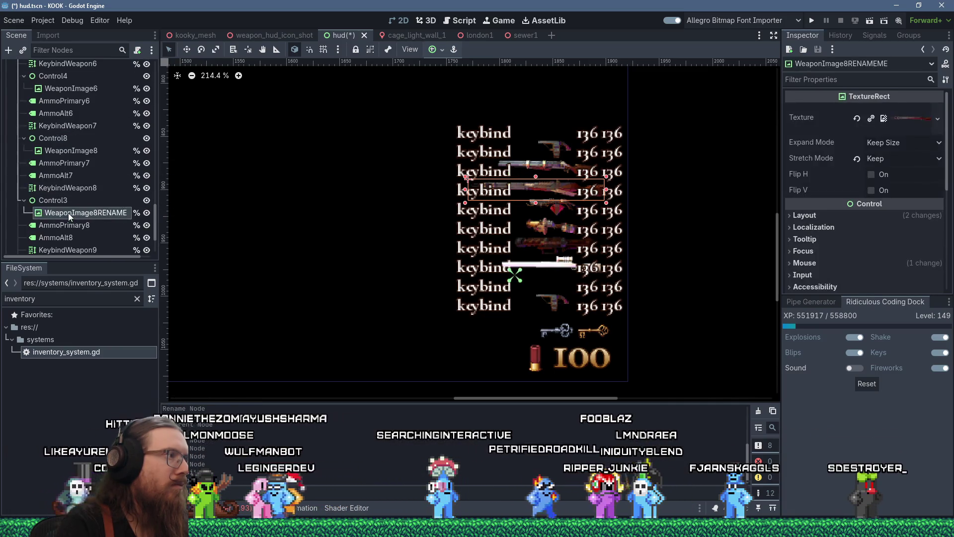
double_click(67, 201)
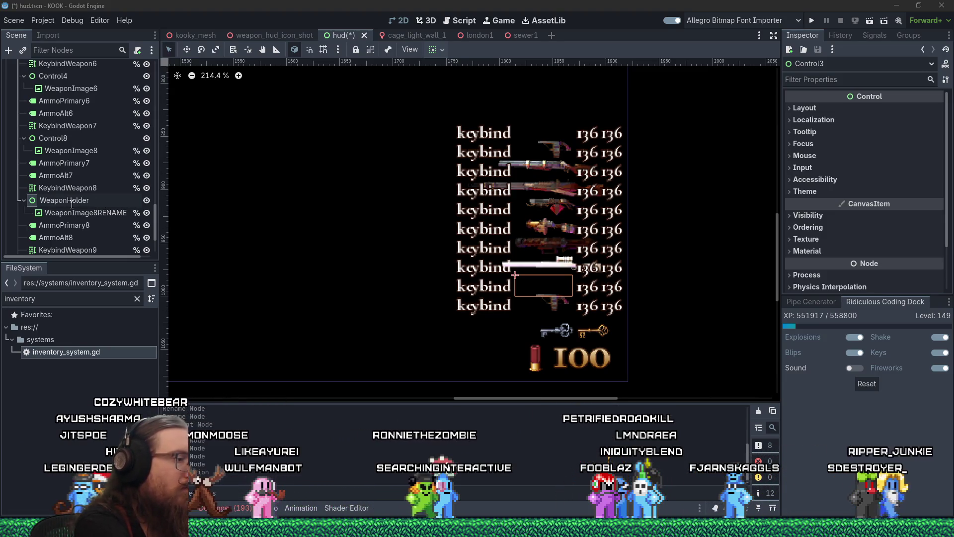
type("8")
key("Return")
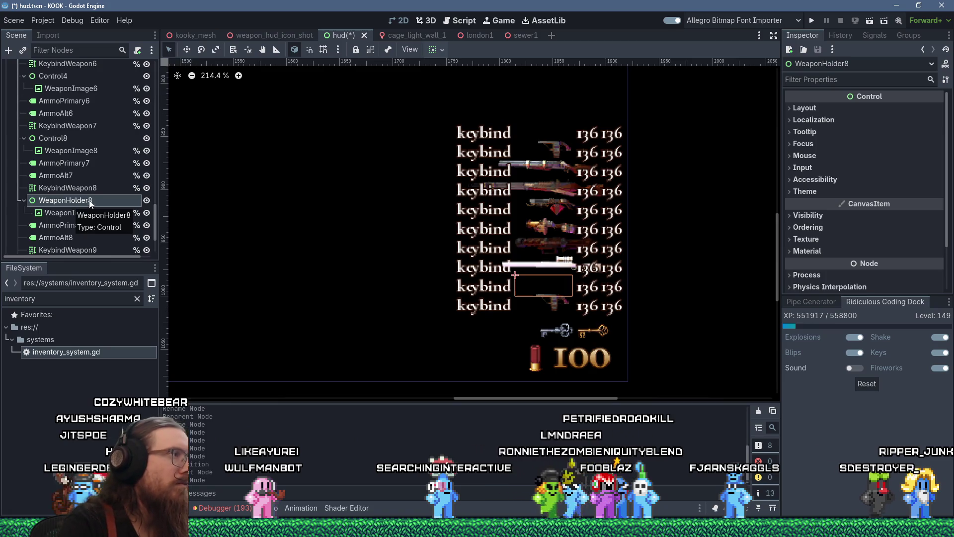
Rename Control8 to WeaponHolder7 and its WeaponImage8 child to WeaponImage7
left_click(84, 153)
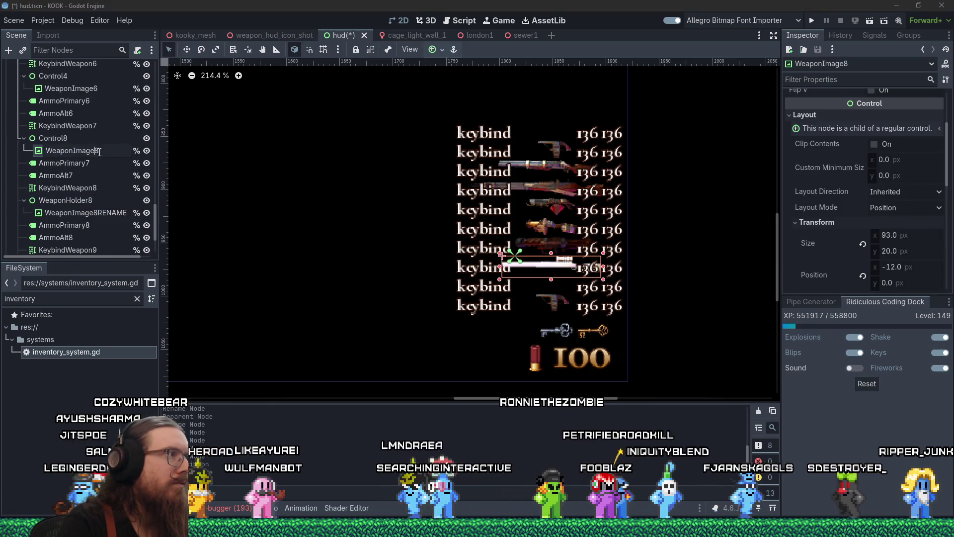
double_click(69, 139)
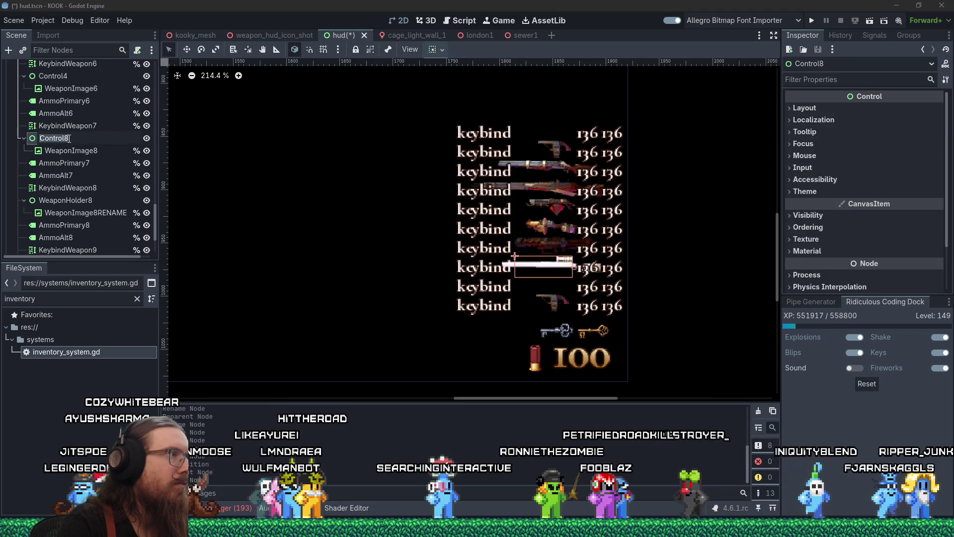
type("Wewapo")
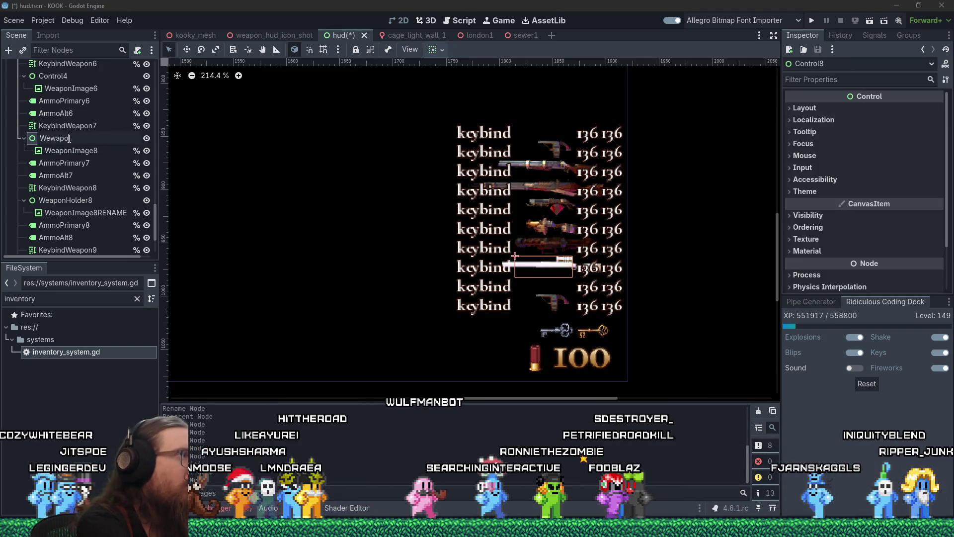
type("nHolder")
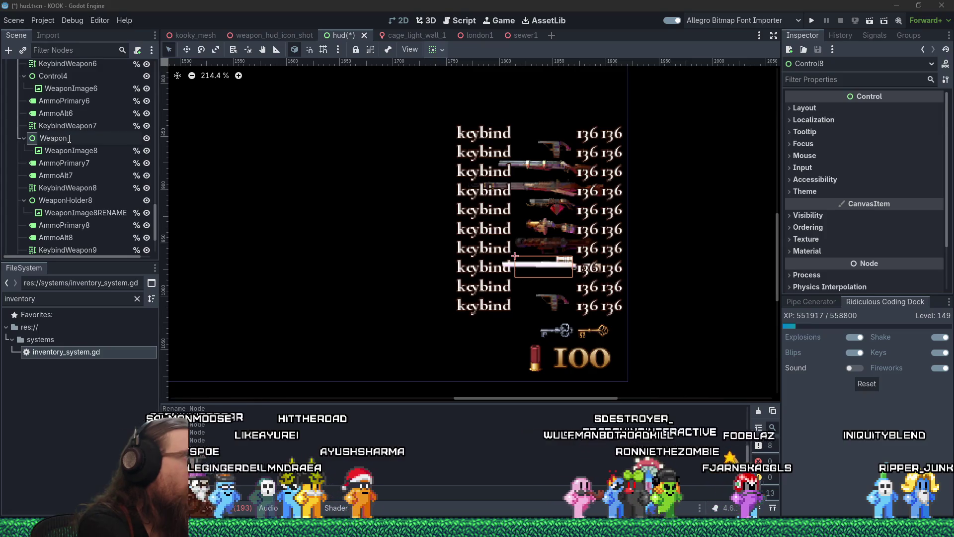
type("7")
key("Return")
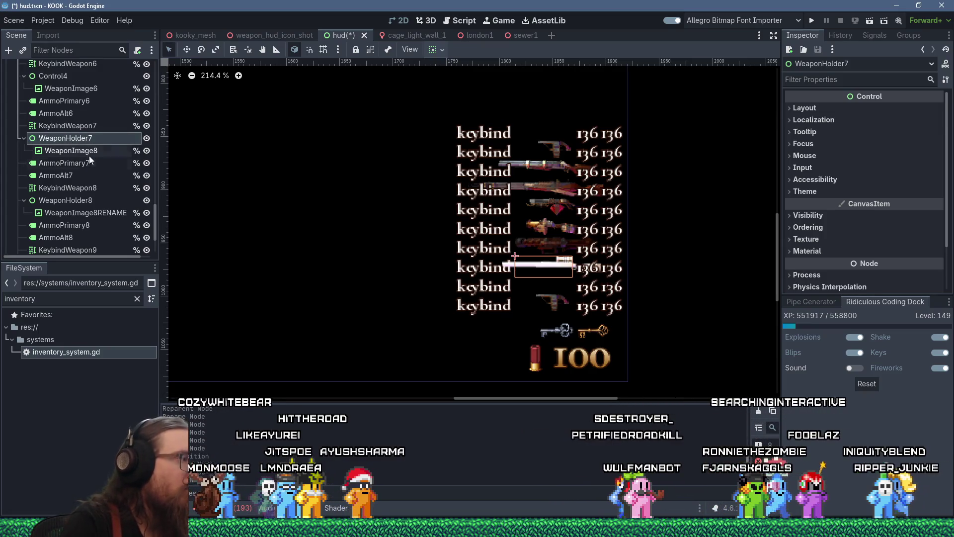
left_click(75, 151)
double_click(75, 150)
key("End")
key("BackSpace")
type("7")
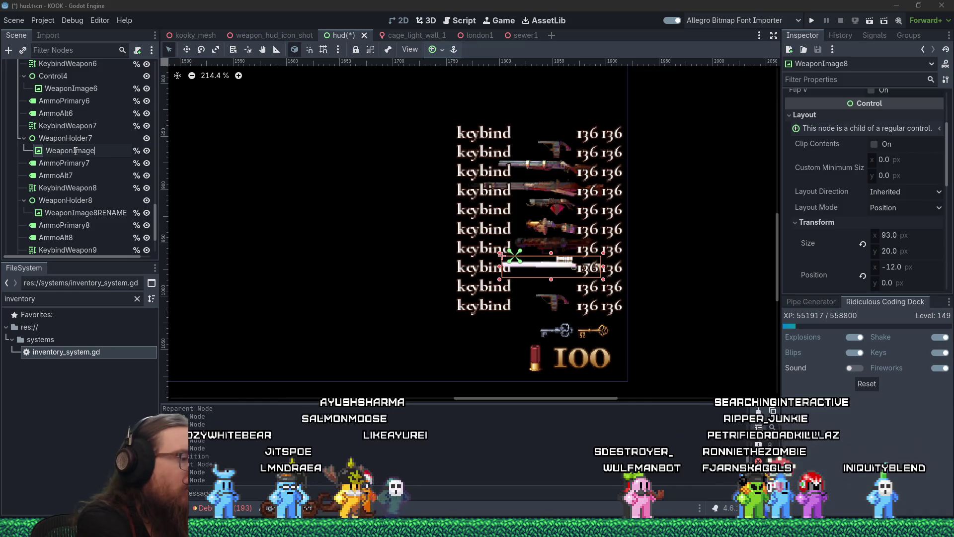
key("Return")
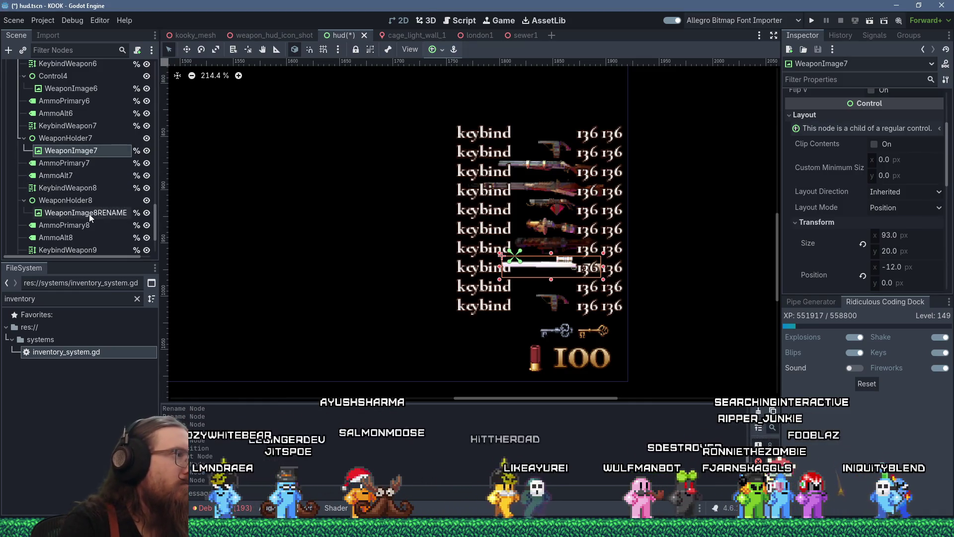
Shorten WeaponImage8RENAMEME to WeaponImage8
double_click(91, 214)
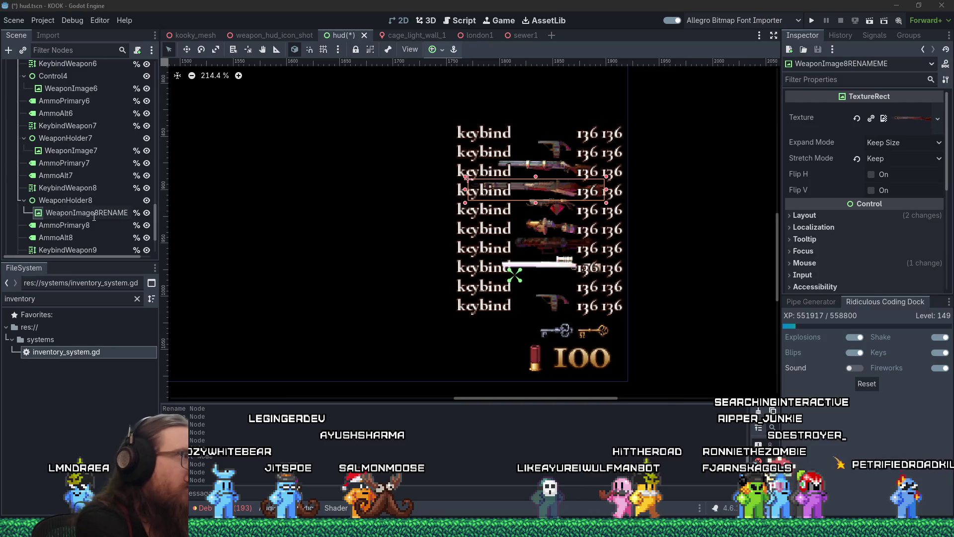
key("Return")
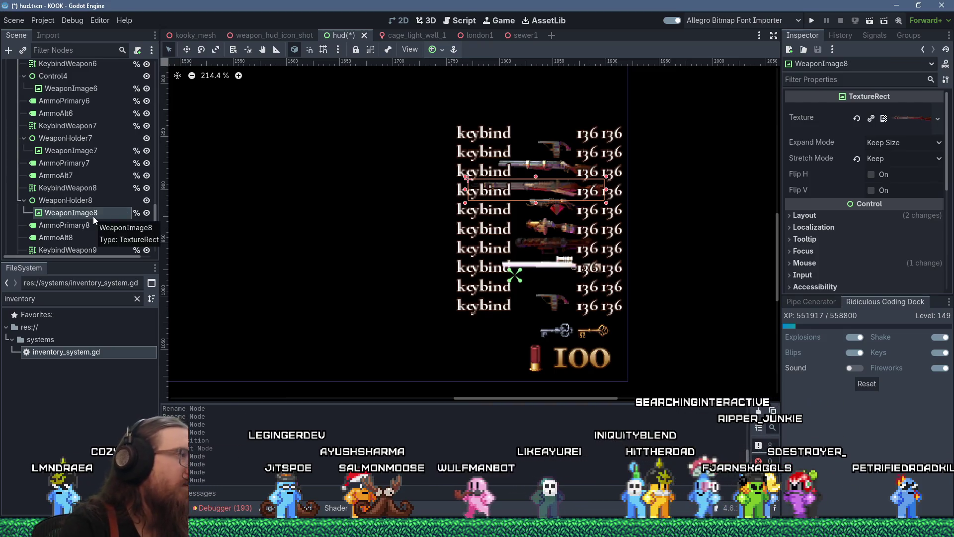
scroll(82, 195, "up", 2)
left_click(63, 102)
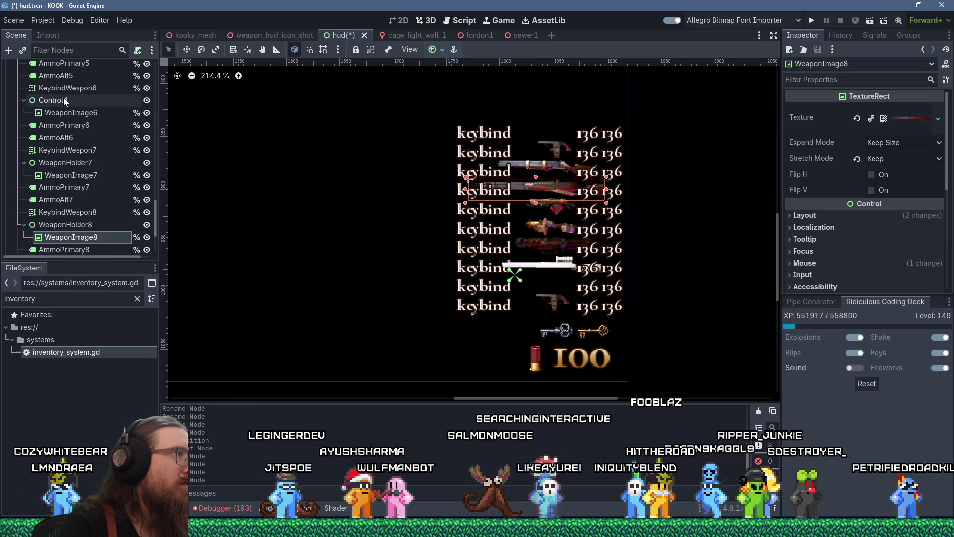
Rename Control4 to WeaponHolder6
double_click(63, 100)
type("aponHo")
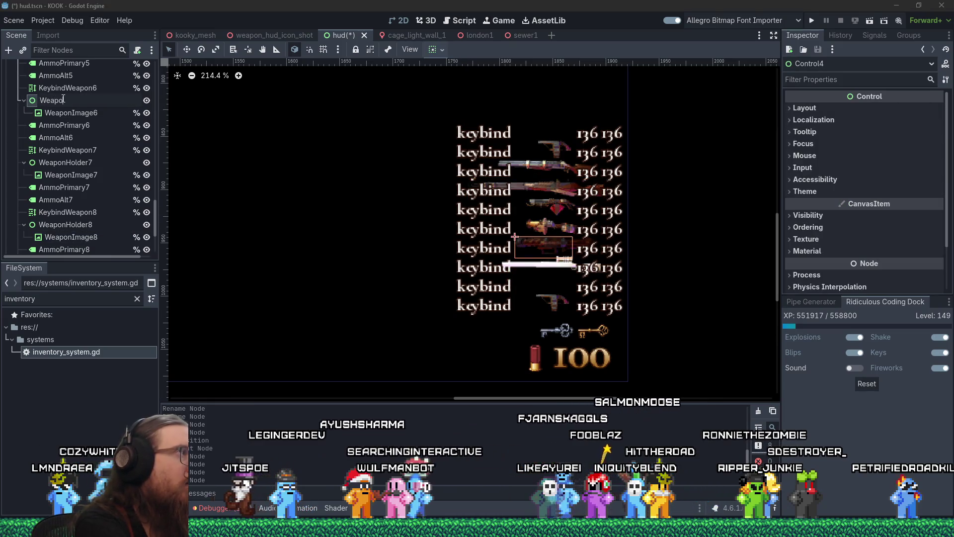
type("lder")
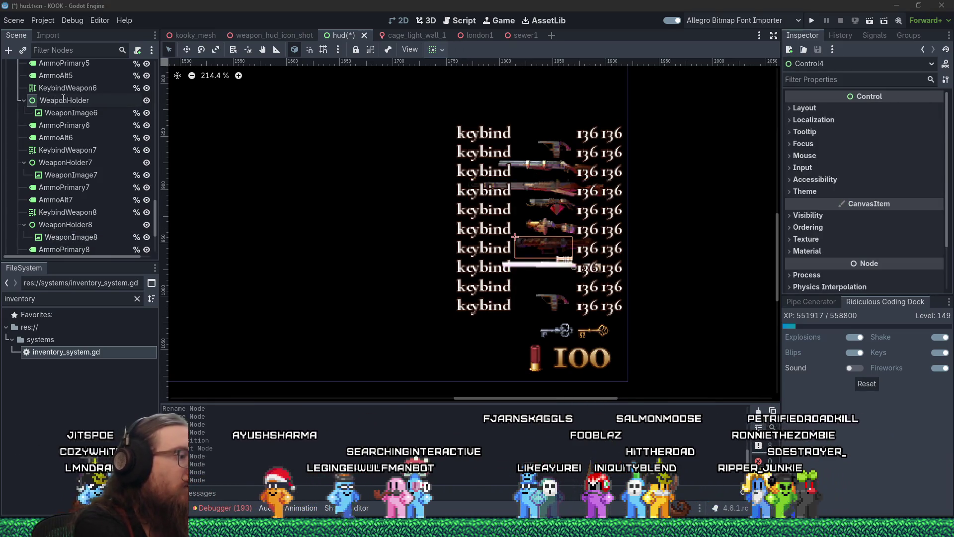
type("6")
key("Return")
scroll(64, 106, "up", 2)
scroll(81, 118, "up", 2)
Check WeaponImage5 and WeaponImage4, then strip RENAMEME so WeaponImage3RENAMEME becomes WeaponImage3
left_click(76, 151)
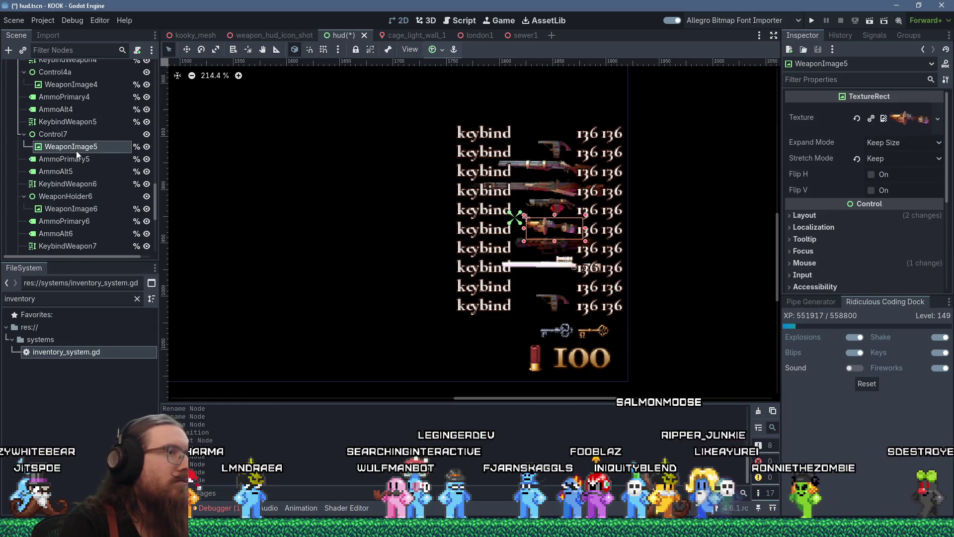
scroll(78, 150, "up", 1)
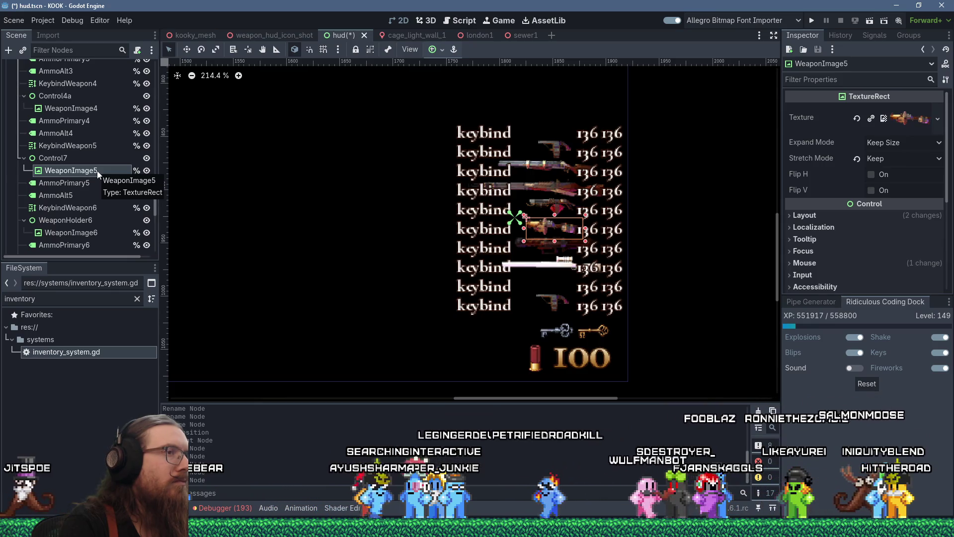
scroll(79, 148, "up", 1)
left_click(81, 134)
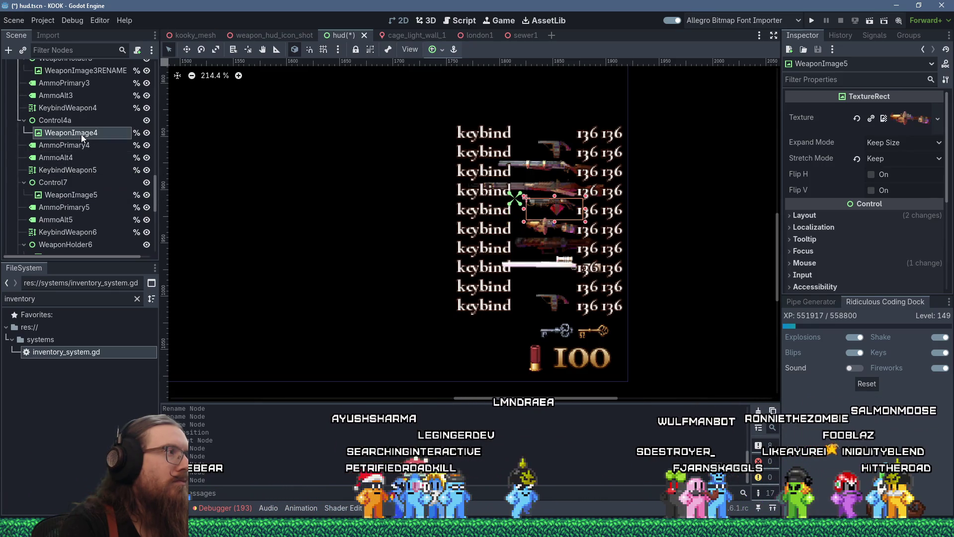
scroll(95, 164, "up", 3)
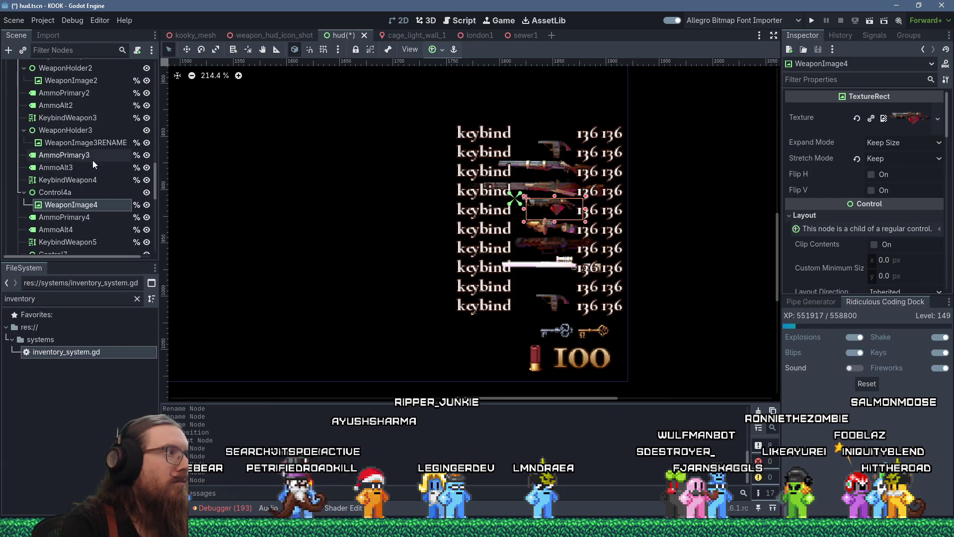
left_click(92, 147)
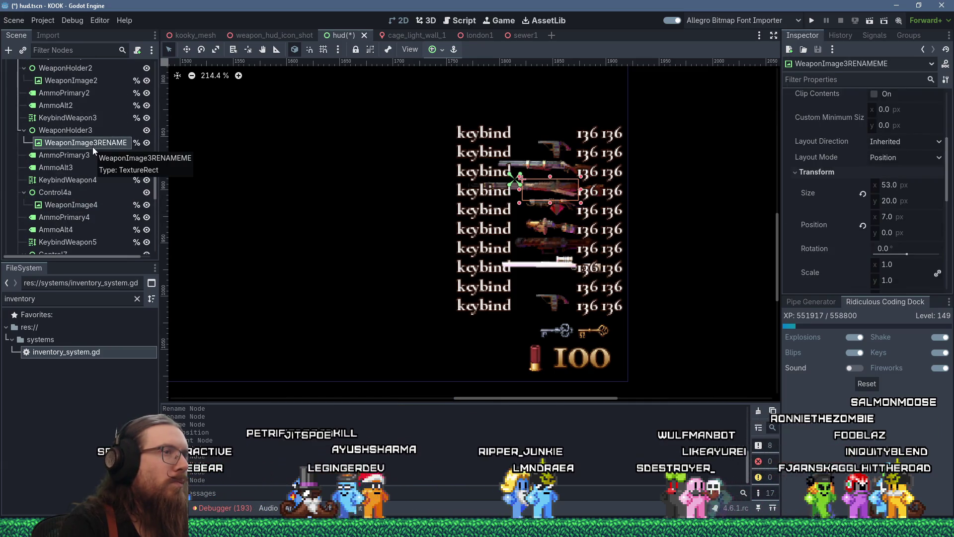
left_click(97, 143)
left_click_drag(98, 143, 137, 147)
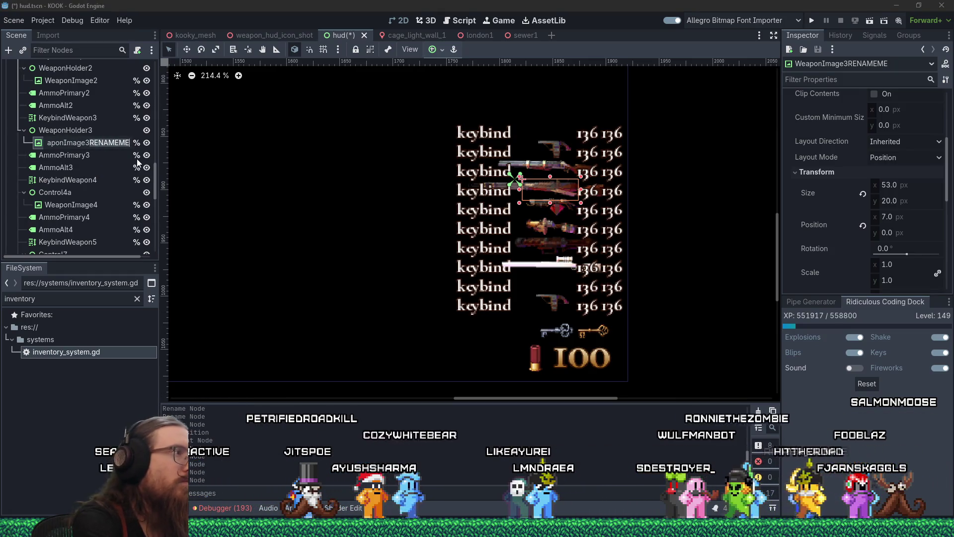
key("BackSpace")
key("Return")
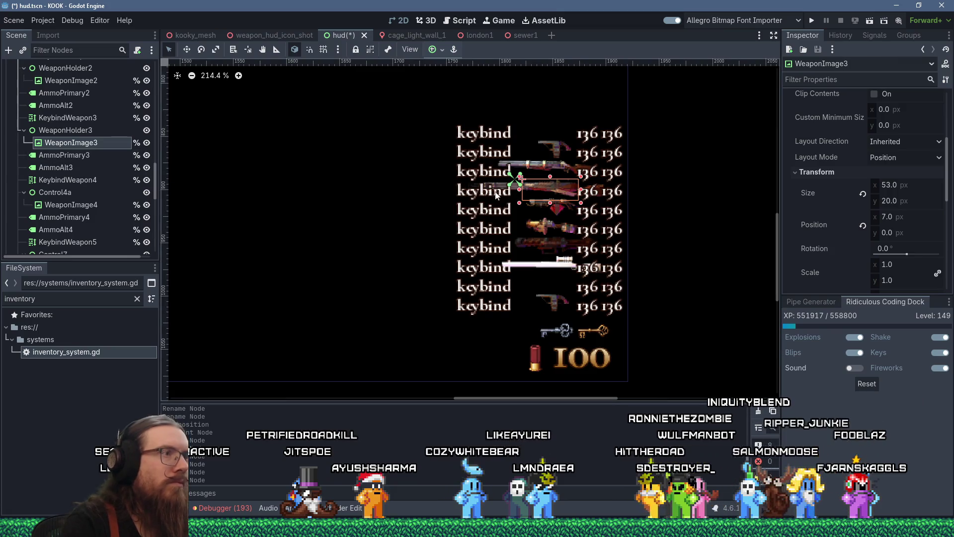
Select WeaponImage7, then WeaponImage8, further down the hud tree
scroll(114, 169, "down", 5)
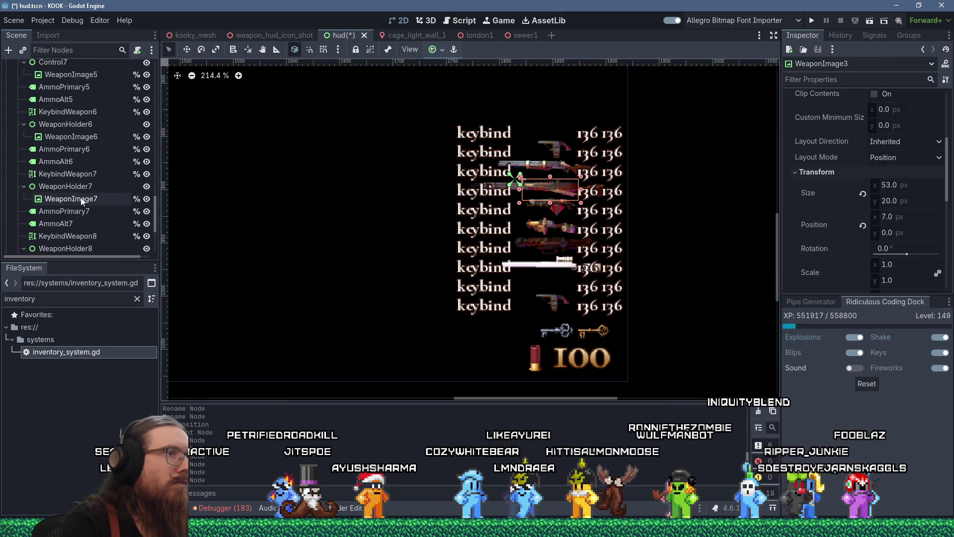
left_click(82, 199)
scroll(87, 211, "down", 2)
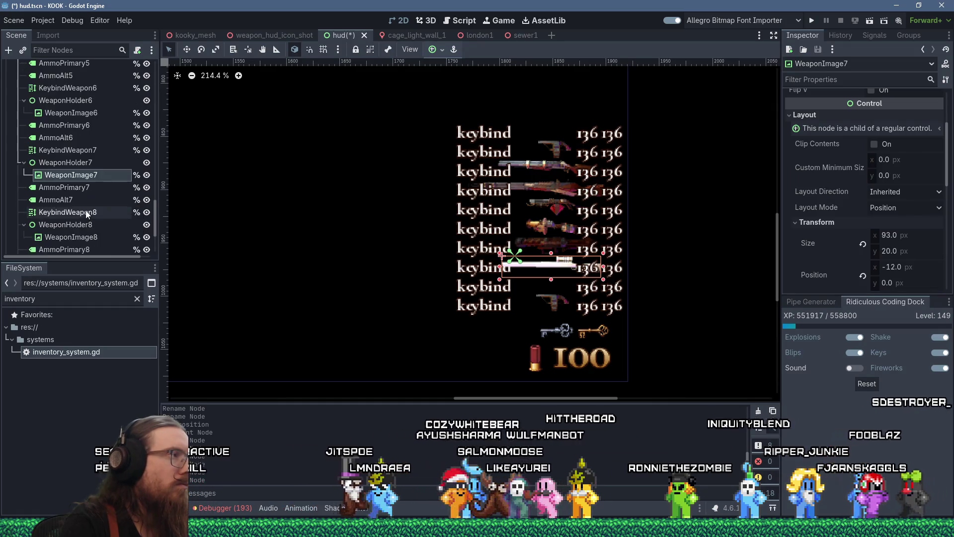
left_click(89, 214)
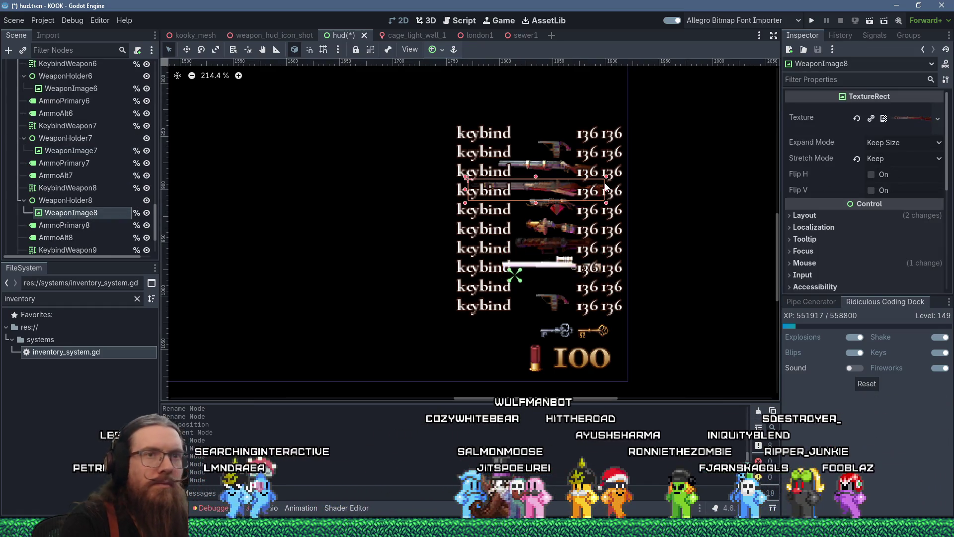
Expand WeaponImage8's Layout > Transform properties and change Position y from -90 to 0
scroll(827, 220, "down", 3)
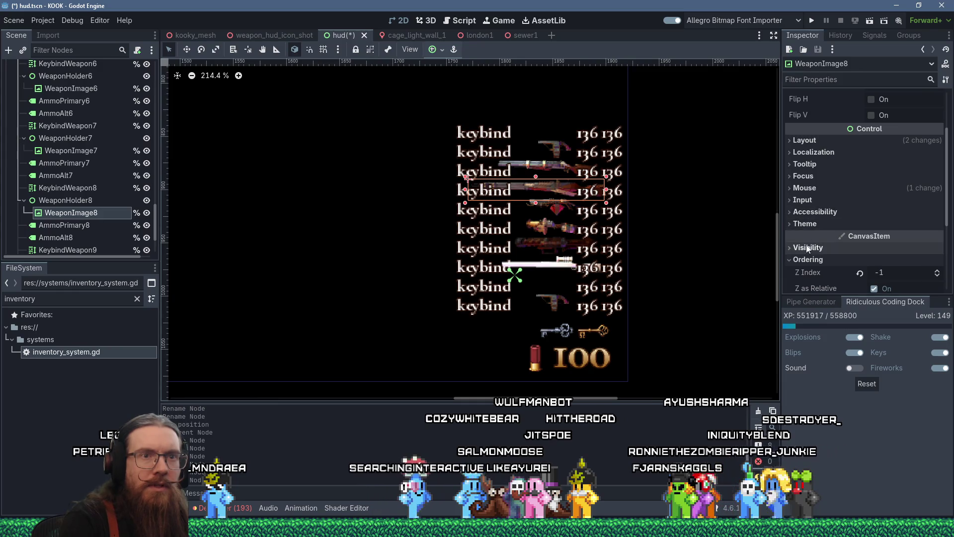
scroll(811, 234, "down", 3)
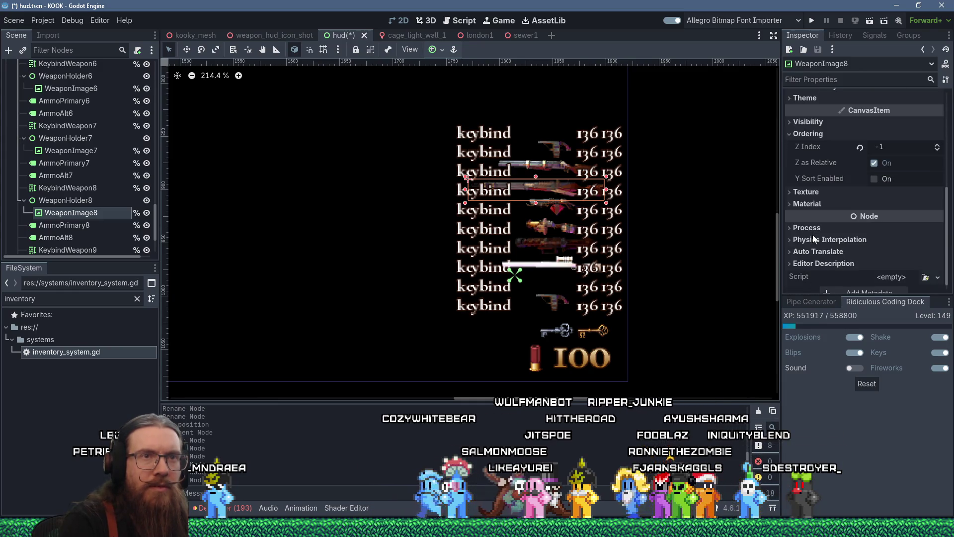
scroll(813, 234, "up", 6)
left_click(810, 219)
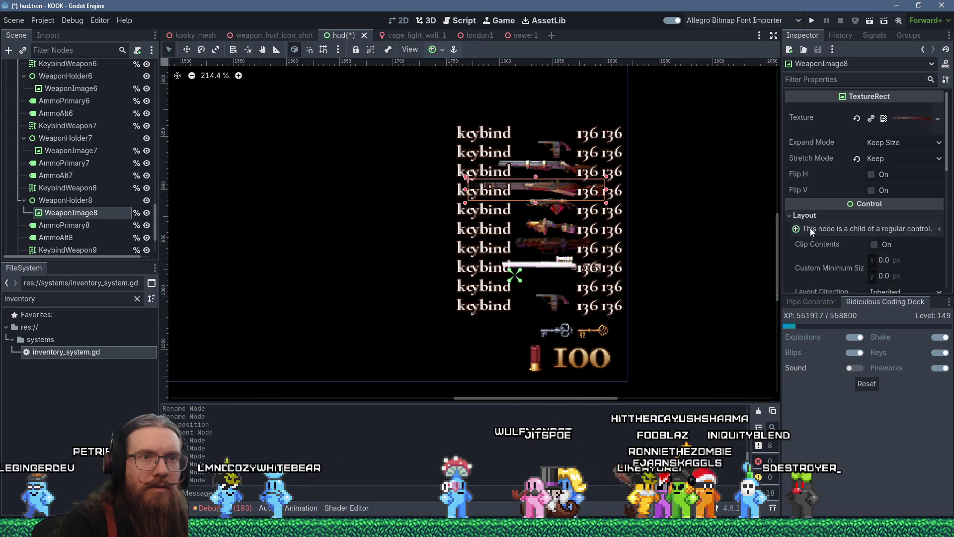
scroll(815, 236, "down", 5)
left_click(817, 197)
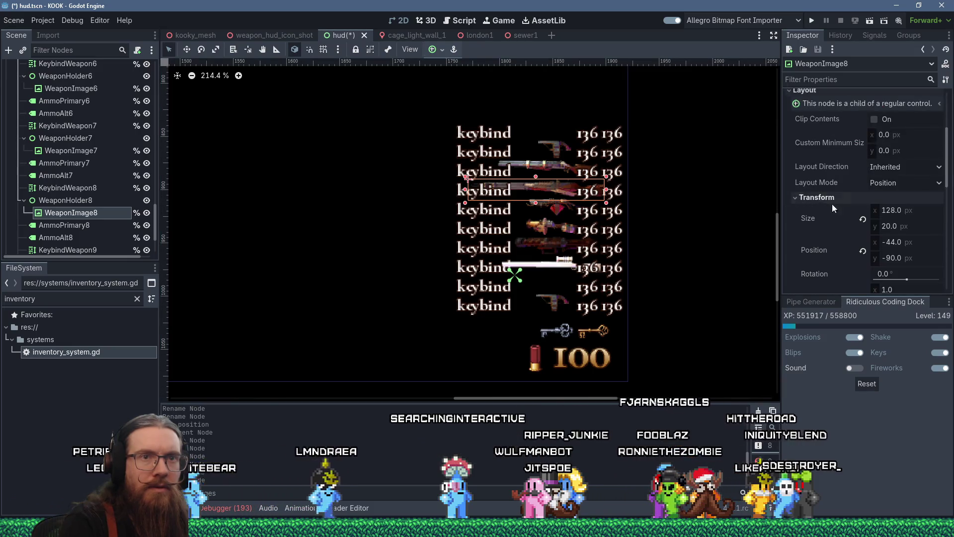
left_click(906, 257)
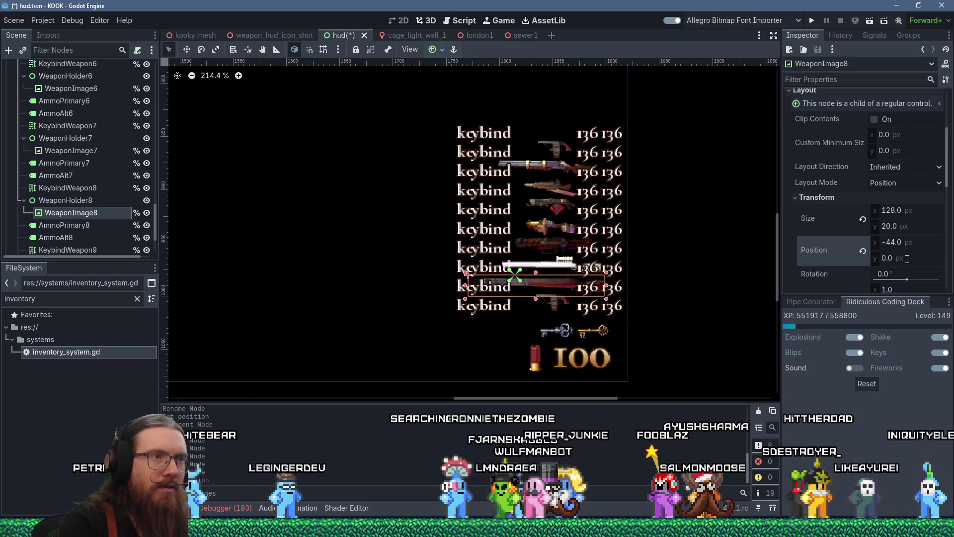
type("0")
key("Return")
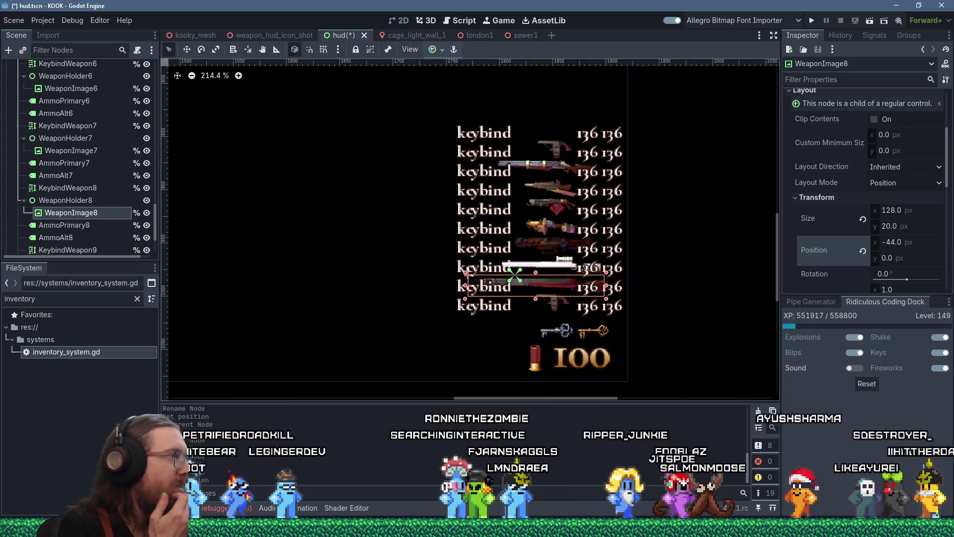
Save the hud scene from the Scene menu
left_click(23, 20)
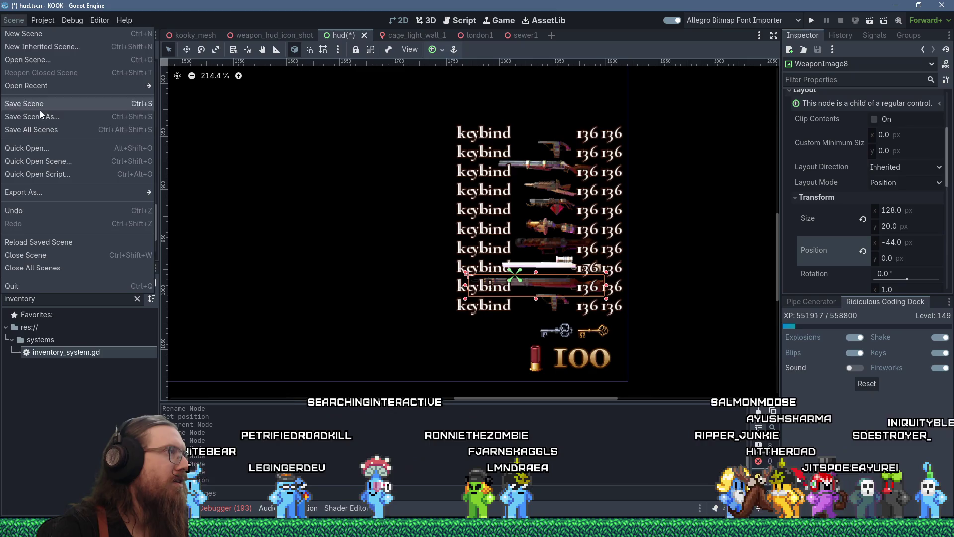
left_click(40, 105)
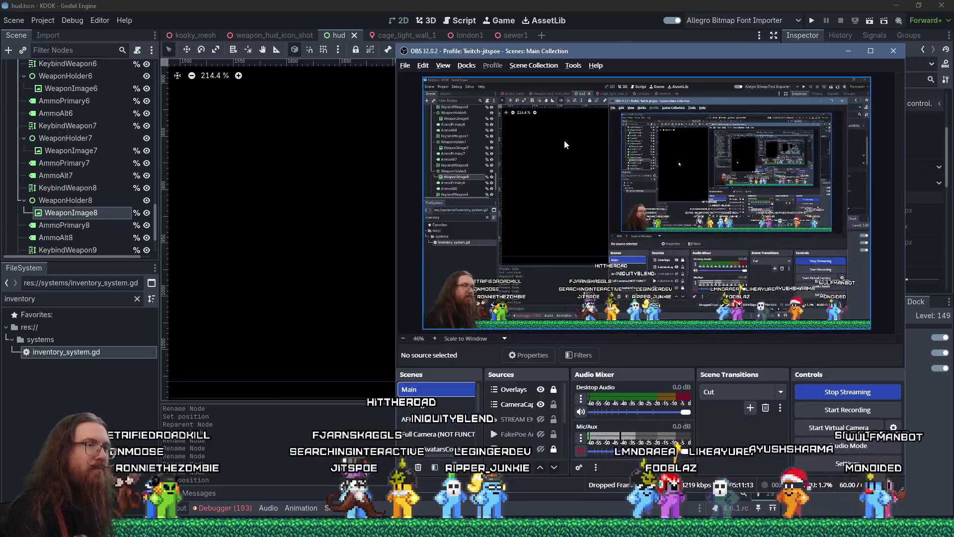
Drag the OBS Studio window to the right screen edge to reveal the Godot hud scene
left_click_drag(613, 57, 953, 55)
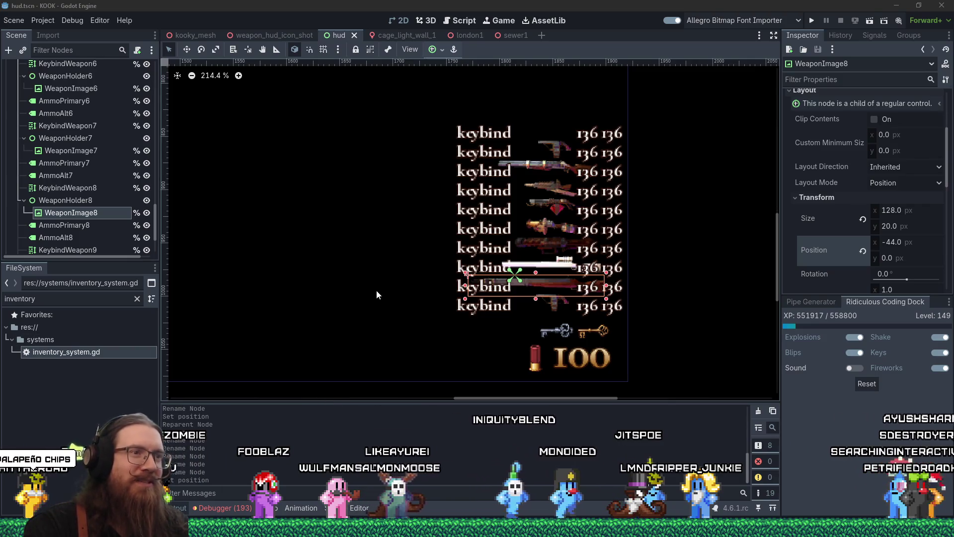
Zoom the 2D canvas in and out to check the HUD weapon list around WeaponImage8
scroll(376, 293, "up", 2)
scroll(376, 289, "up", 2)
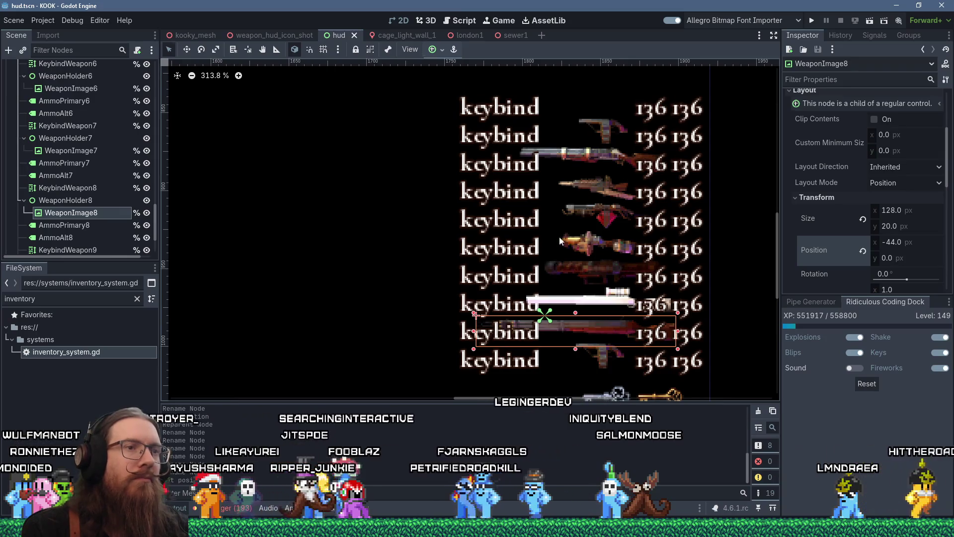
scroll(597, 241, "down", 3)
scroll(598, 239, "up", 1)
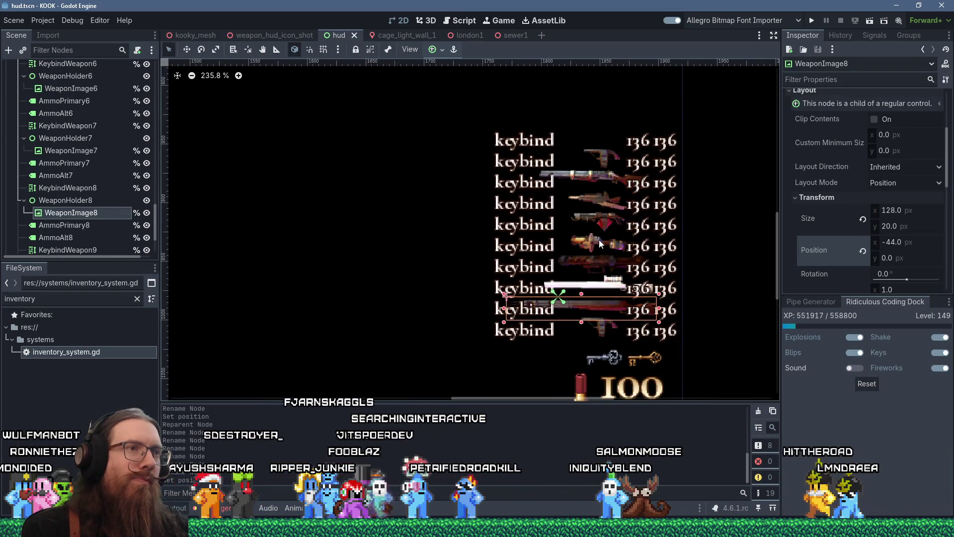
scroll(101, 209, "up", 6)
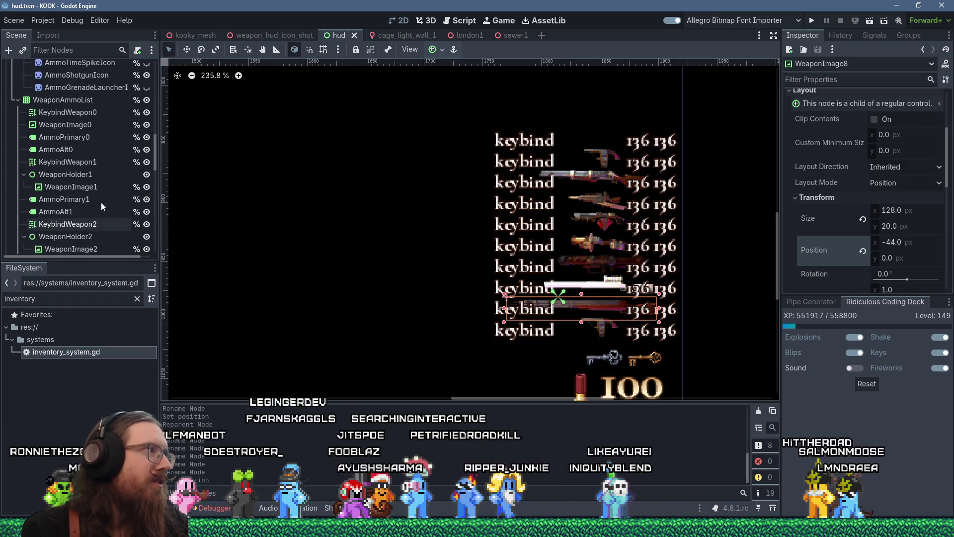
Select the WeaponAmmoList grid to inspect its layout on the canvas
scroll(100, 201, "up", 3)
left_click(63, 99)
scroll(592, 240, "down", 4)
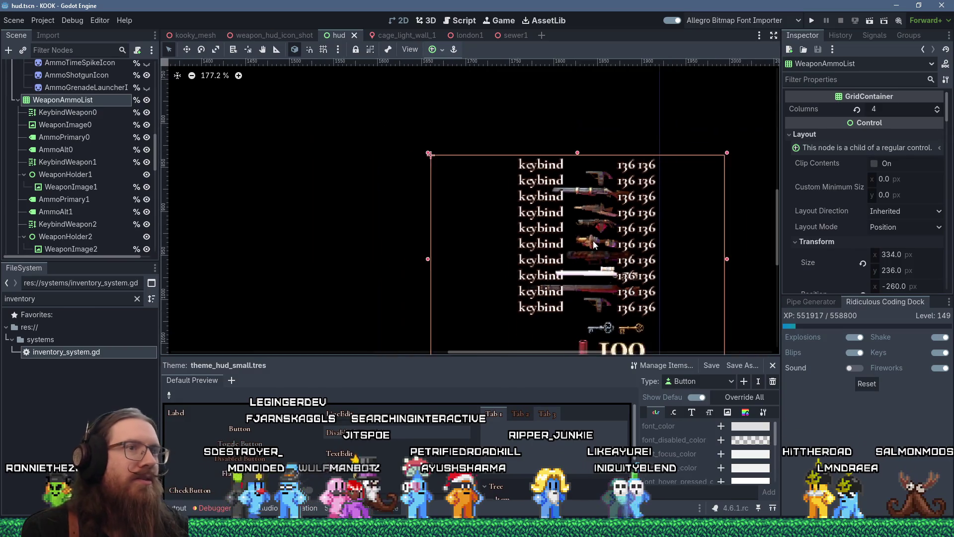
scroll(640, 293, "up", 3)
scroll(640, 293, "up", 1)
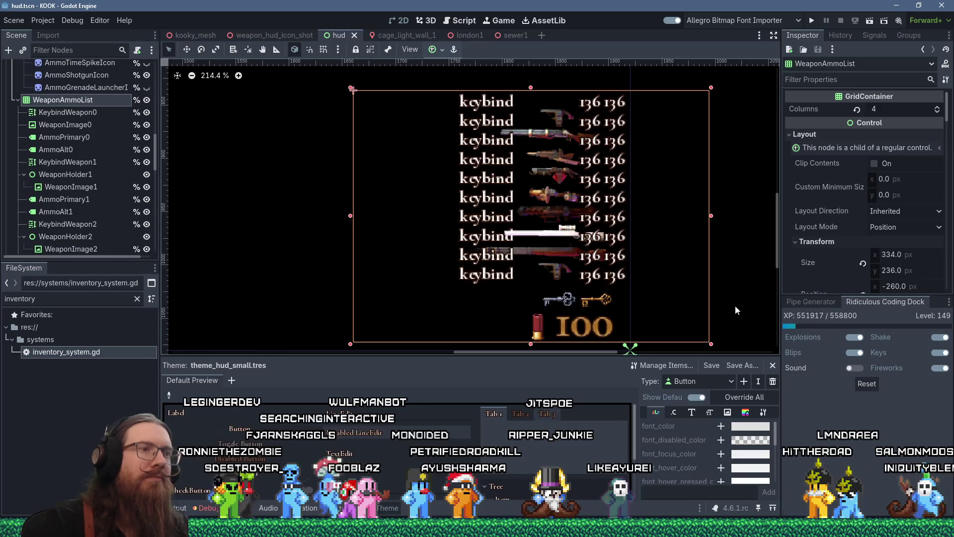
Nudge the WeaponAmmoList grid with the arrow keys to x -241 and save the hud scene
key("Down")
key("Down")
key("Down")
key("Right")
key("Right")
key("Right")
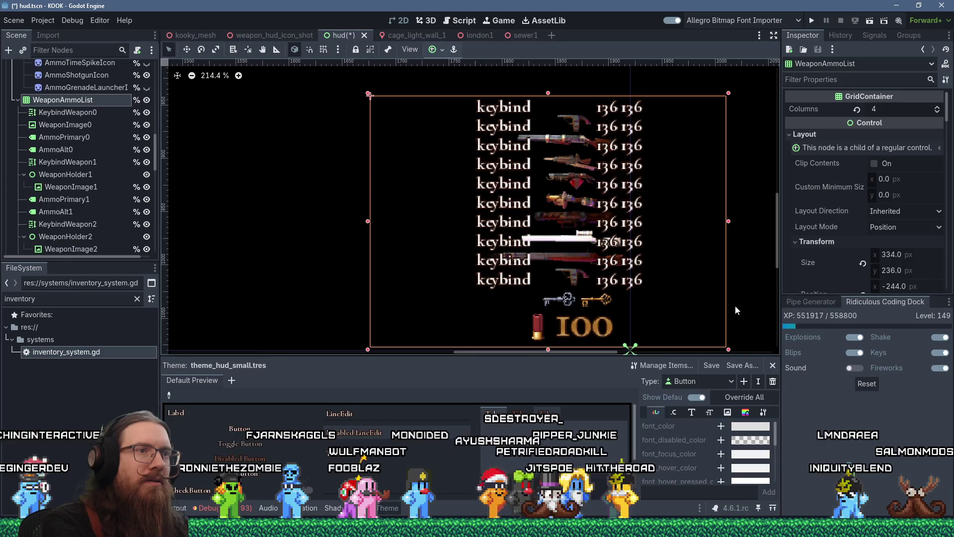
key("Right")
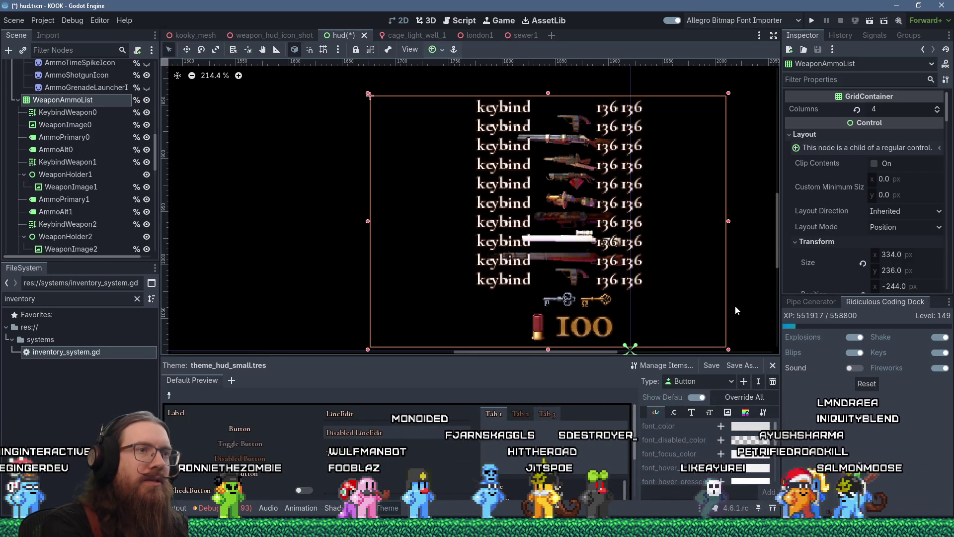
key("Right")
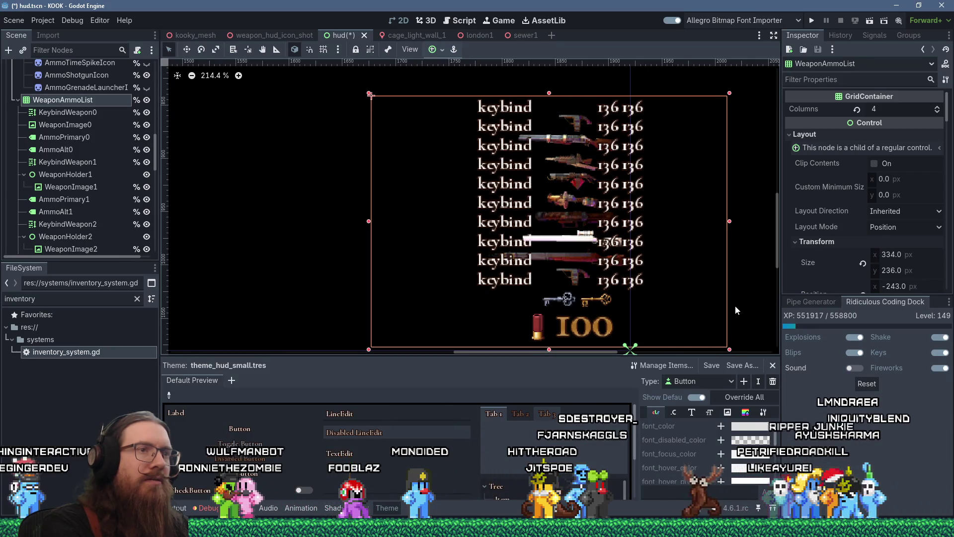
key("Right")
key("Right")
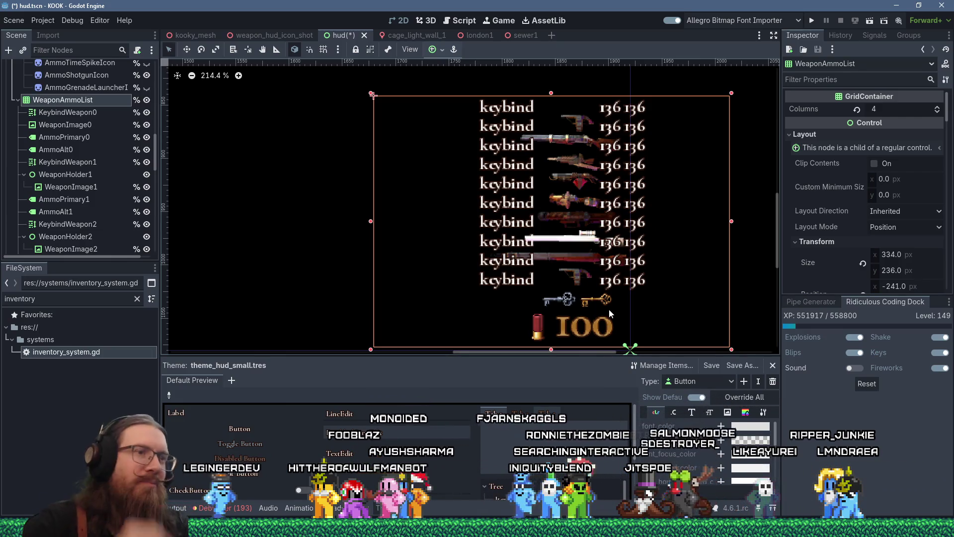
key("Up")
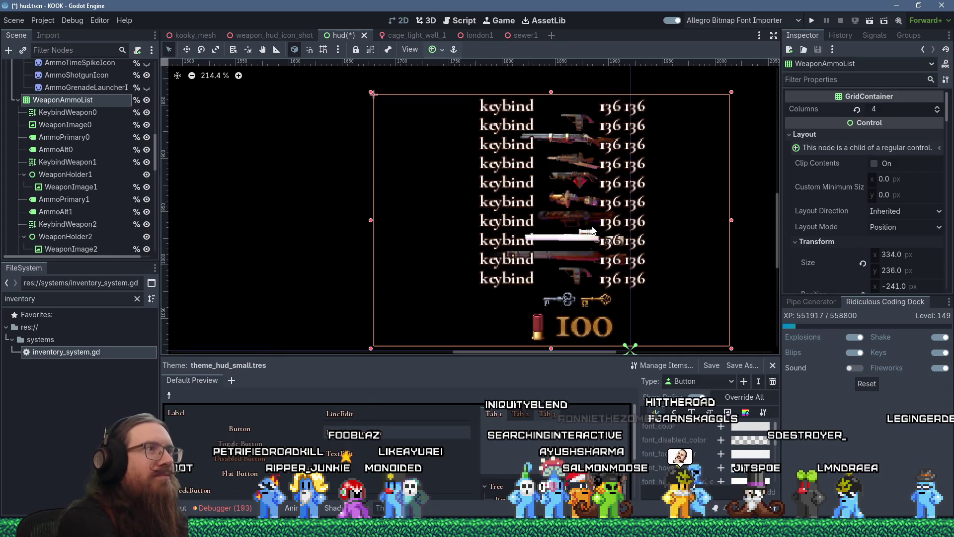
key("ctrl+s")
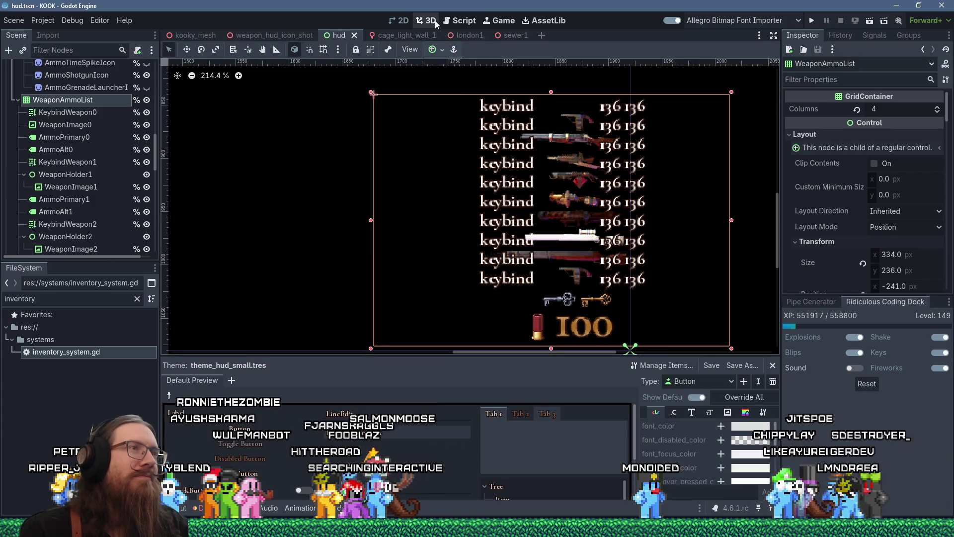
left_click(470, 20)
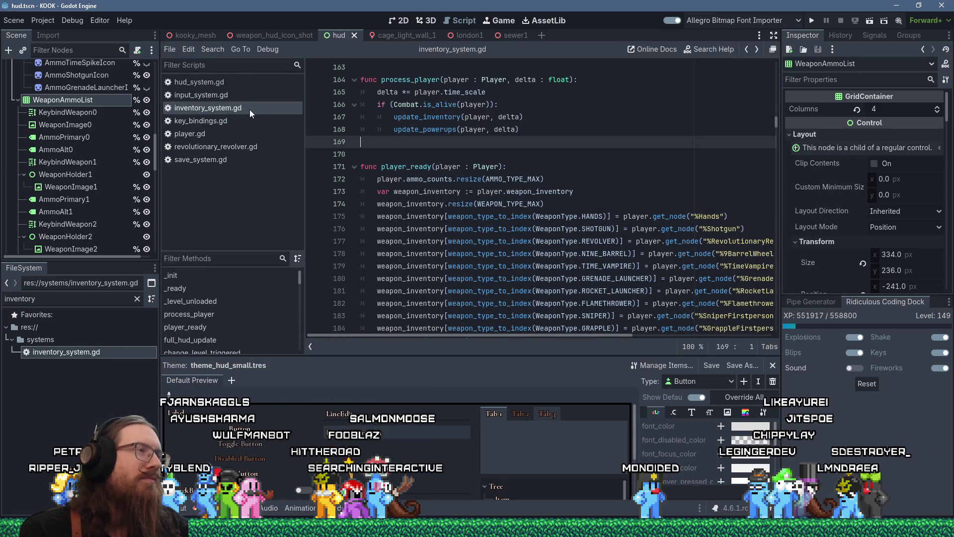
Open hud_system.gd from the script list
left_click(216, 82)
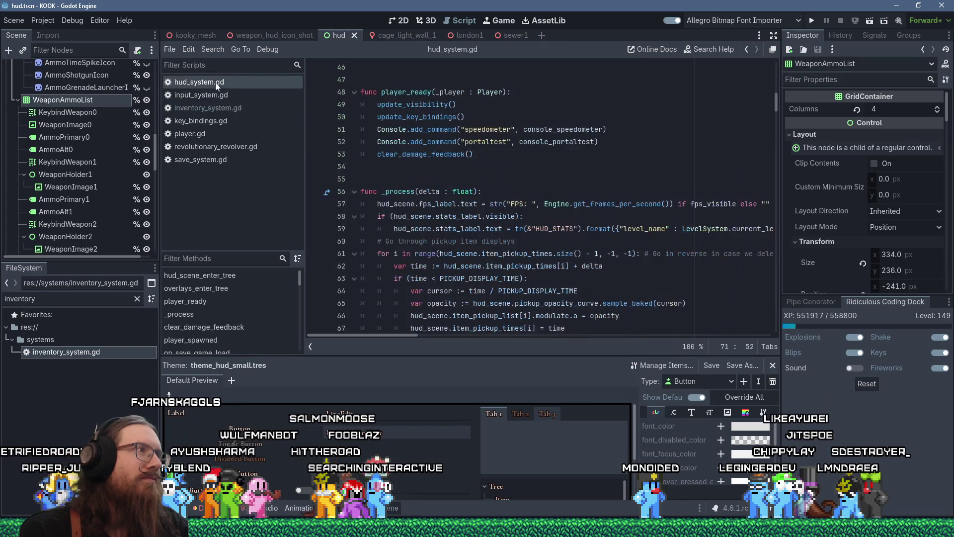
right_click(215, 82)
left_click(338, 155)
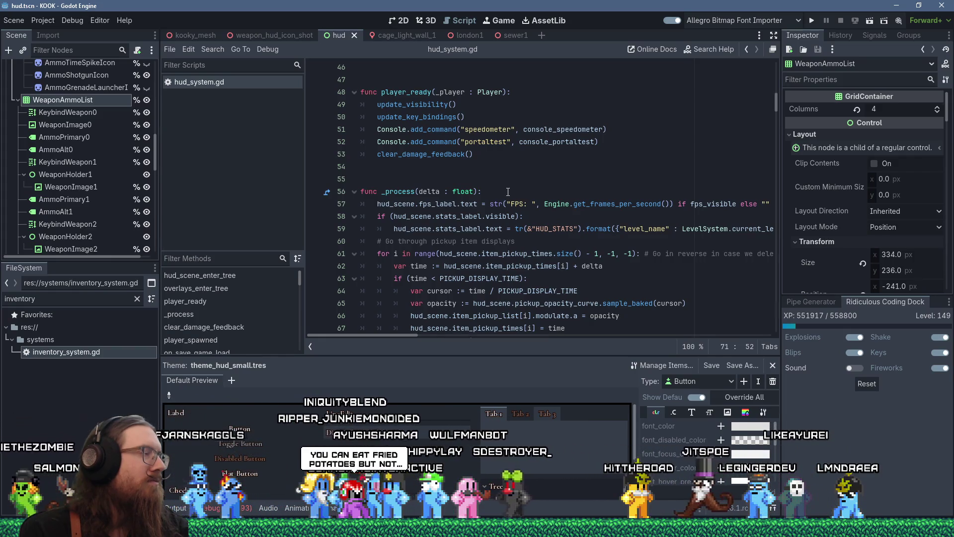
Scroll through hud_system.gd, placing the caret on blank line 47 and then line 96
scroll(508, 191, "up", 3)
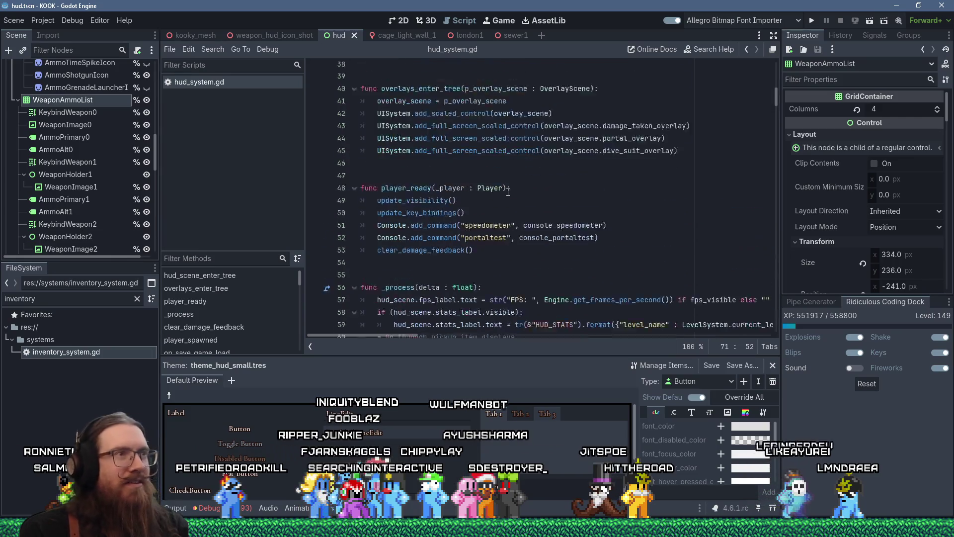
left_click(507, 191)
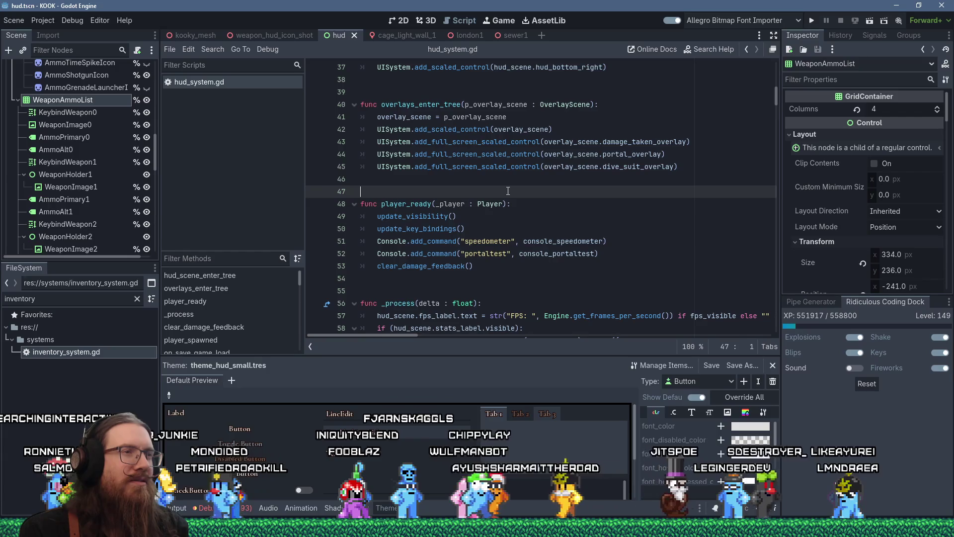
scroll(508, 192, "down", 6)
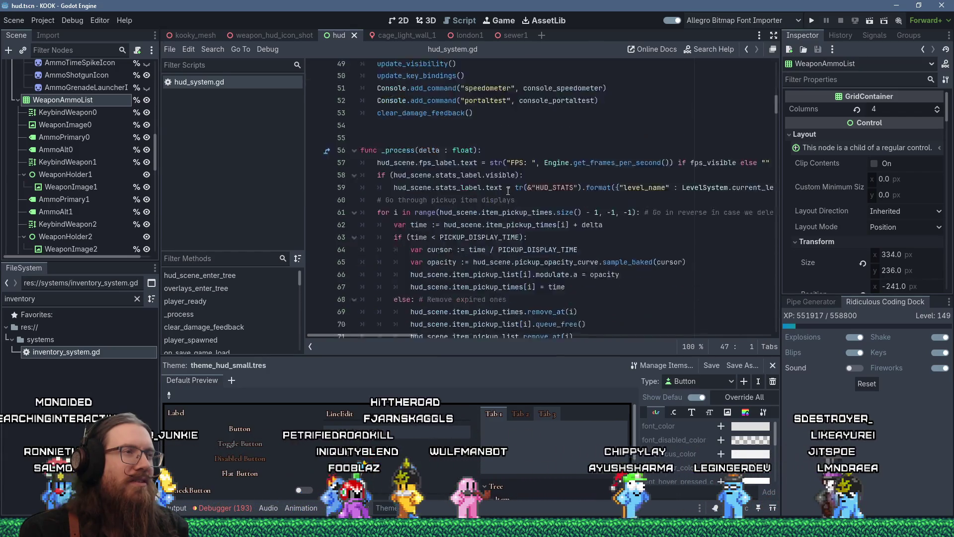
scroll(507, 191, "down", 12)
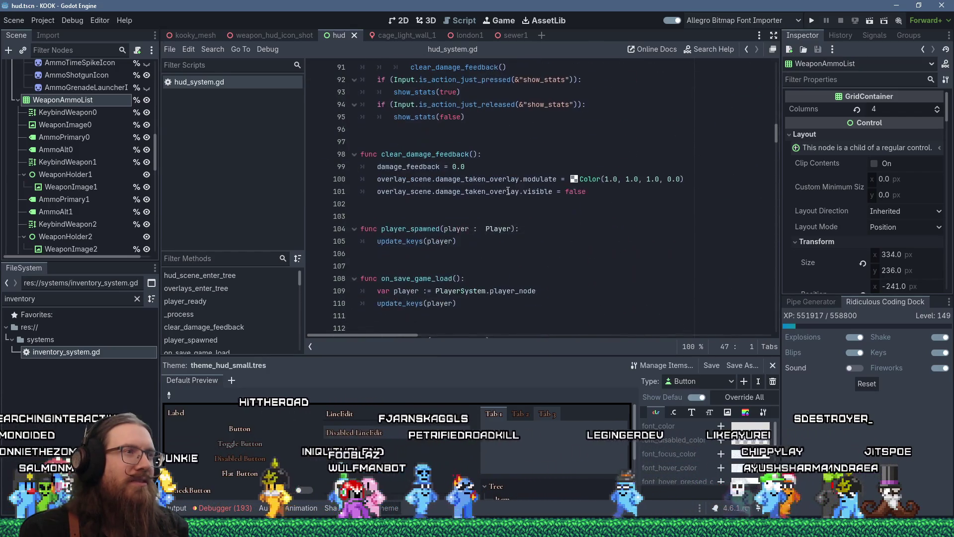
left_click(516, 141)
key("Up")
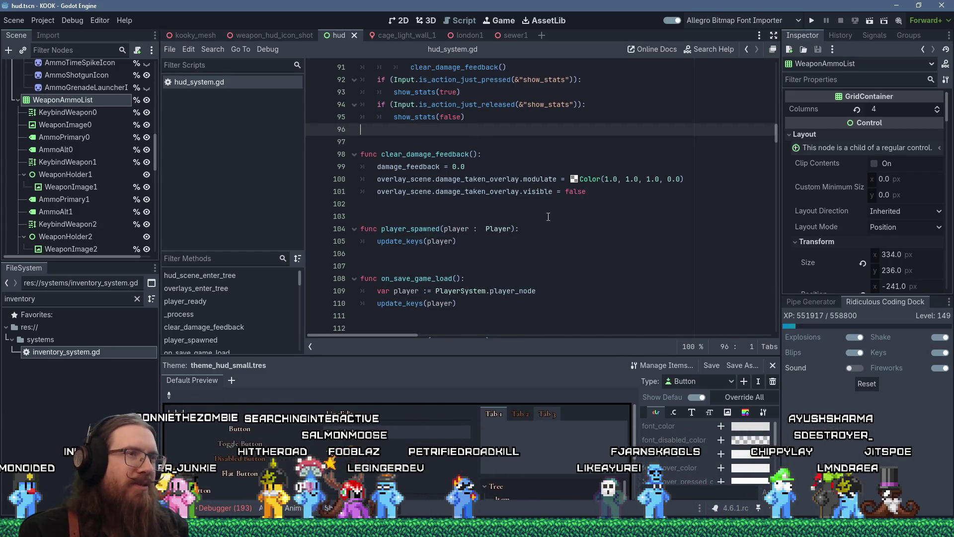
scroll(549, 220, "down", 4)
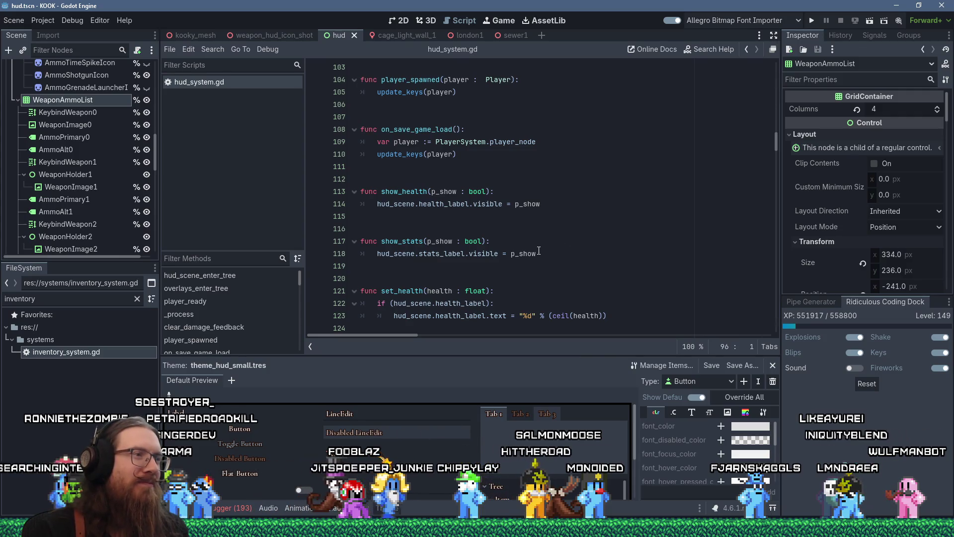
scroll(539, 251, "down", 4)
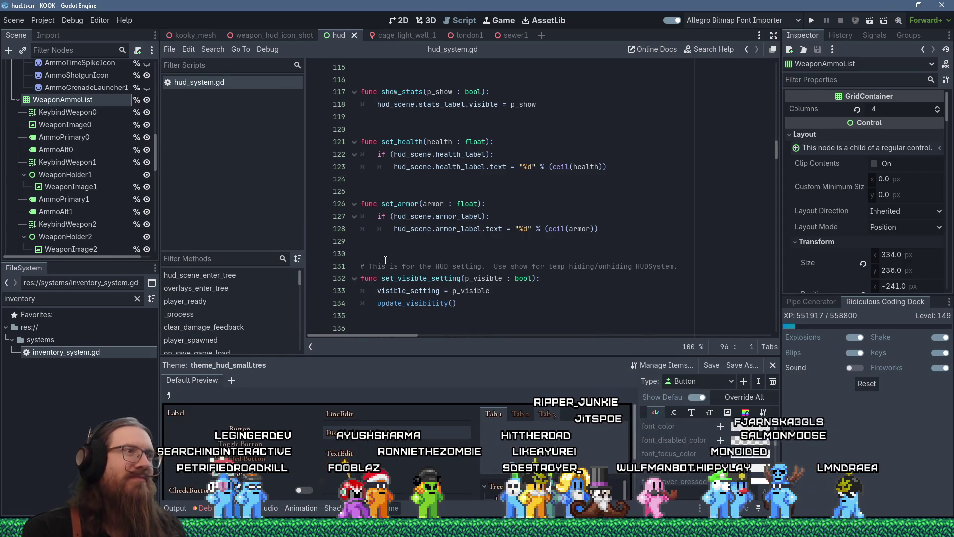
left_click(393, 317)
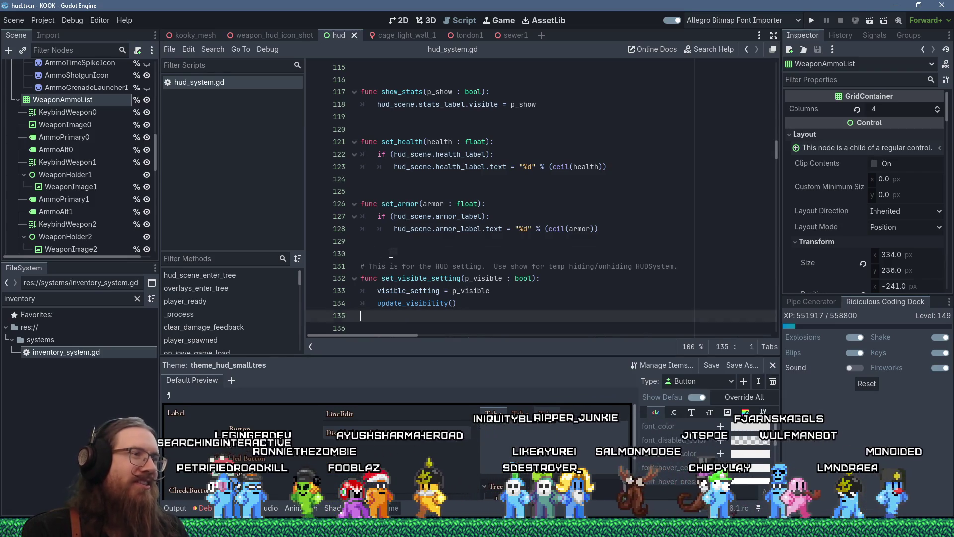
left_click(391, 253)
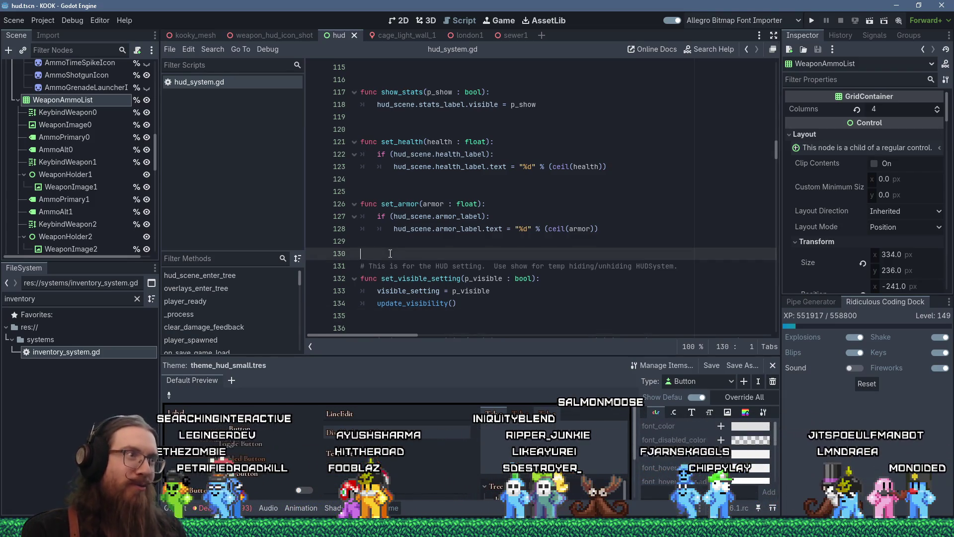
left_click(380, 180)
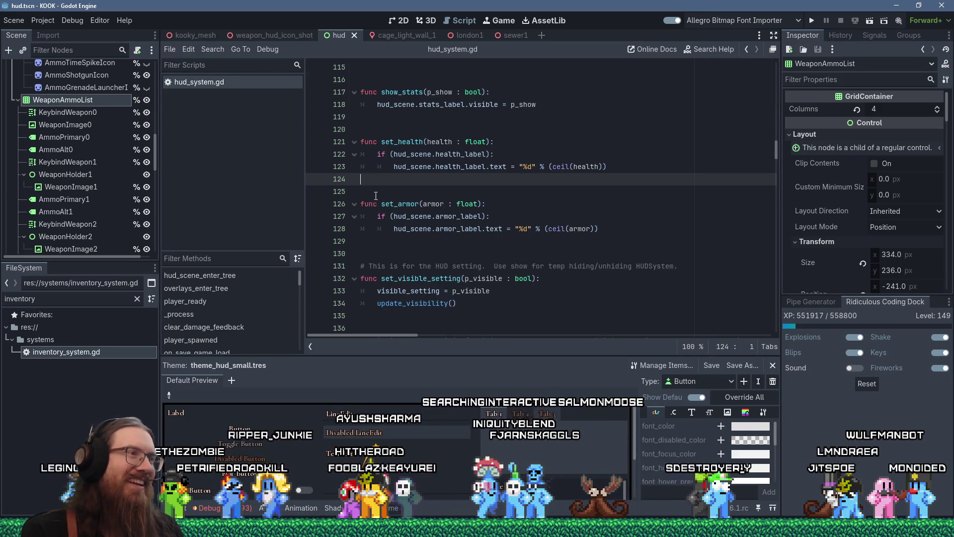
key("Down")
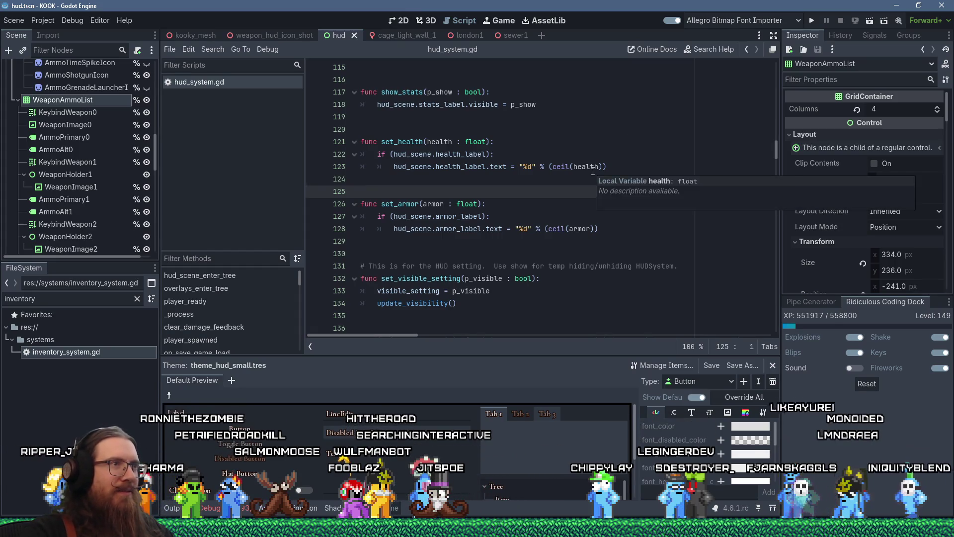
scroll(593, 171, "up", 3)
scroll(592, 171, "down", 4)
scroll(592, 171, "down", 13)
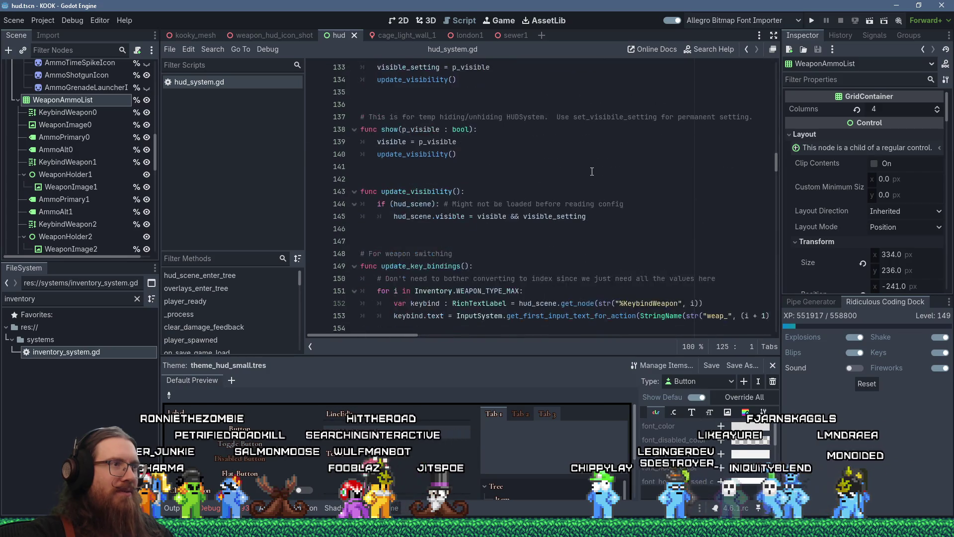
scroll(592, 171, "up", 20)
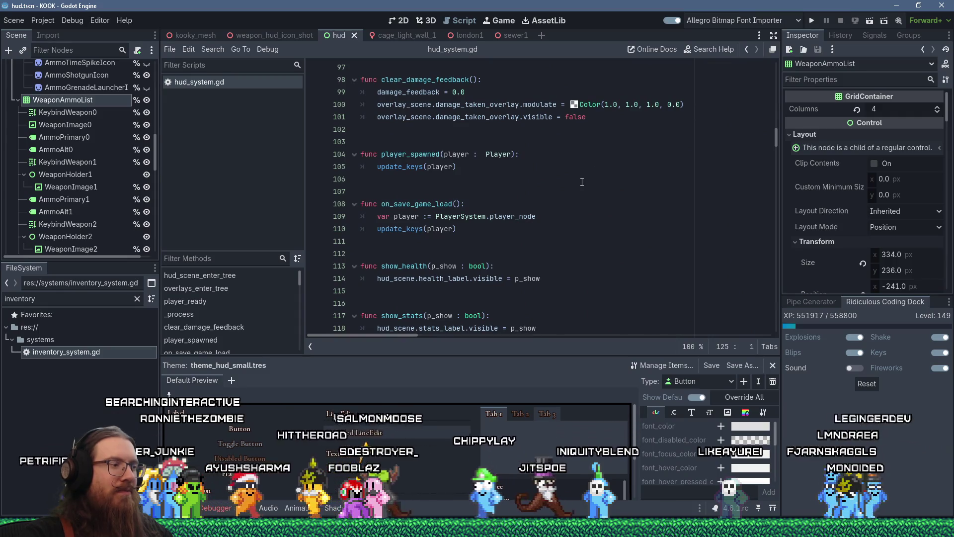
scroll(578, 179, "up", 20)
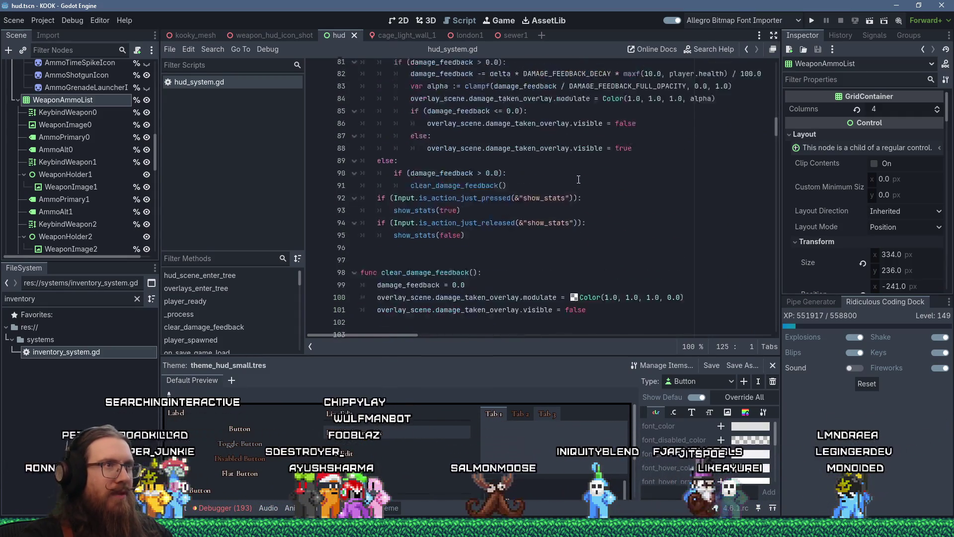
scroll(579, 180, "down", 8)
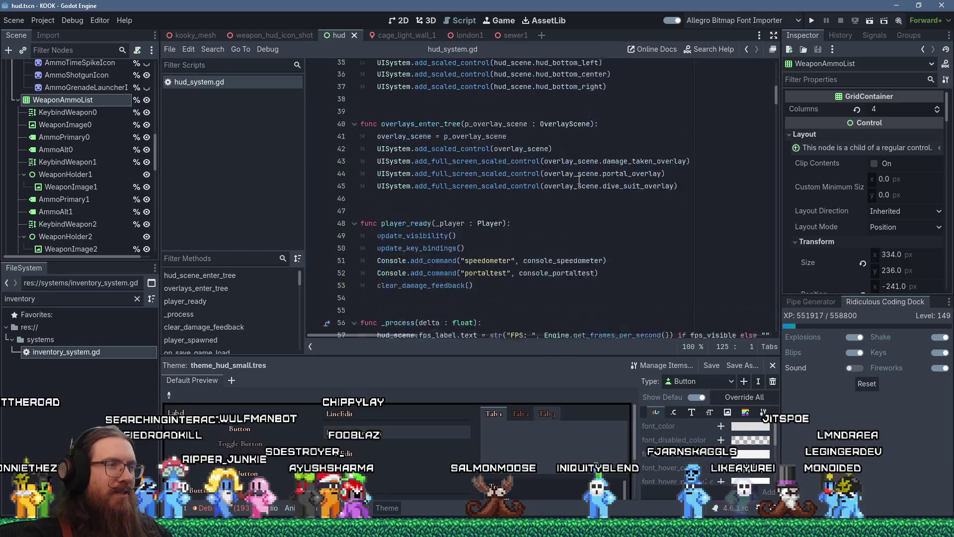
scroll(579, 180, "up", 3)
scroll(579, 179, "down", 20)
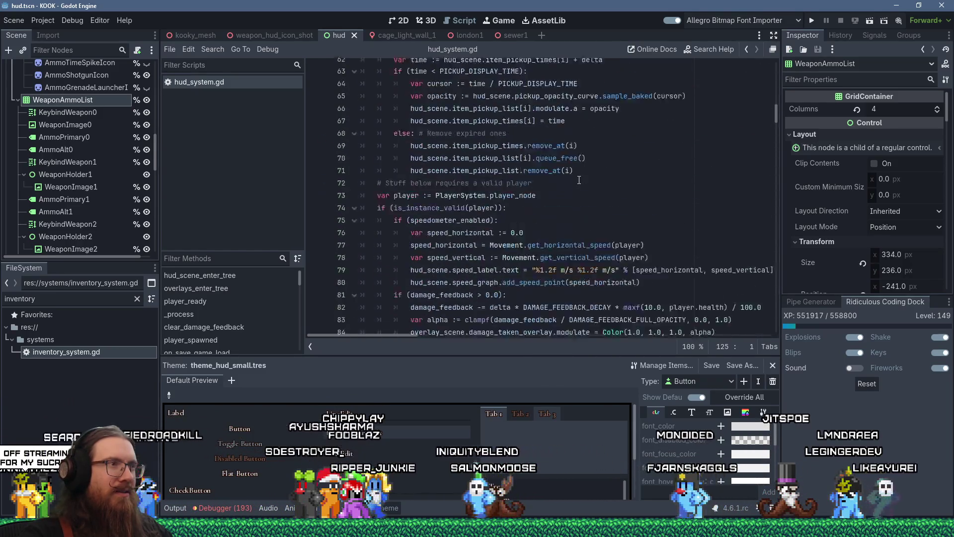
scroll(579, 180, "down", 9)
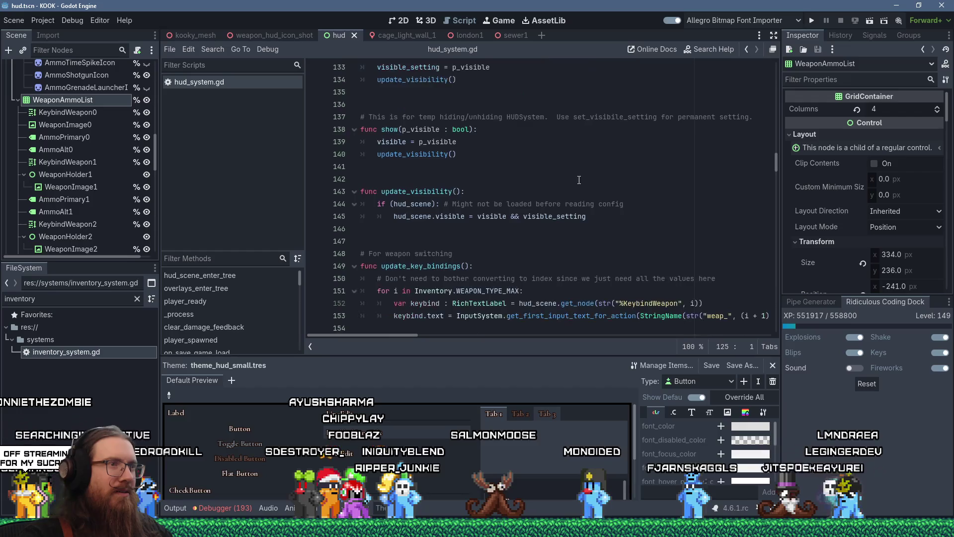
left_click(592, 204)
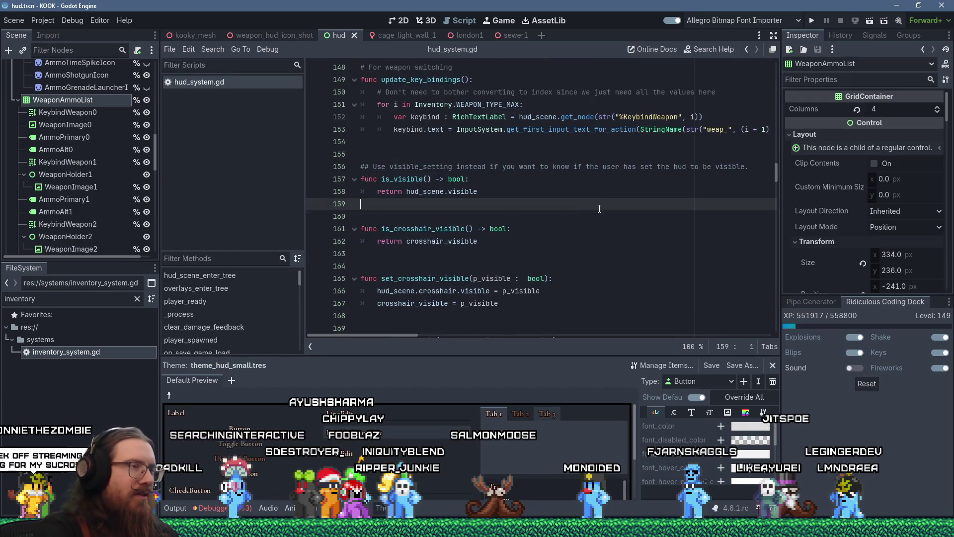
key("ctrl+f")
type("set_")
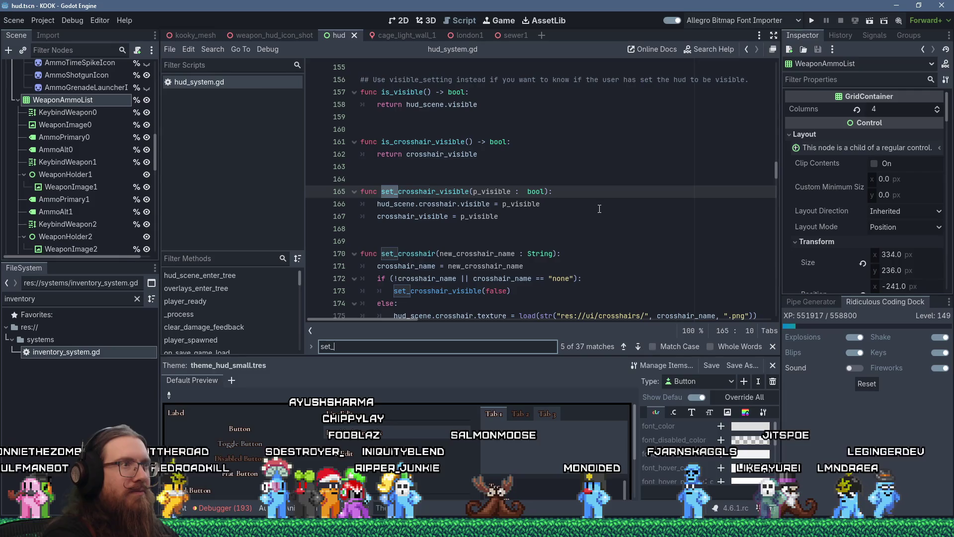
type("ammo")
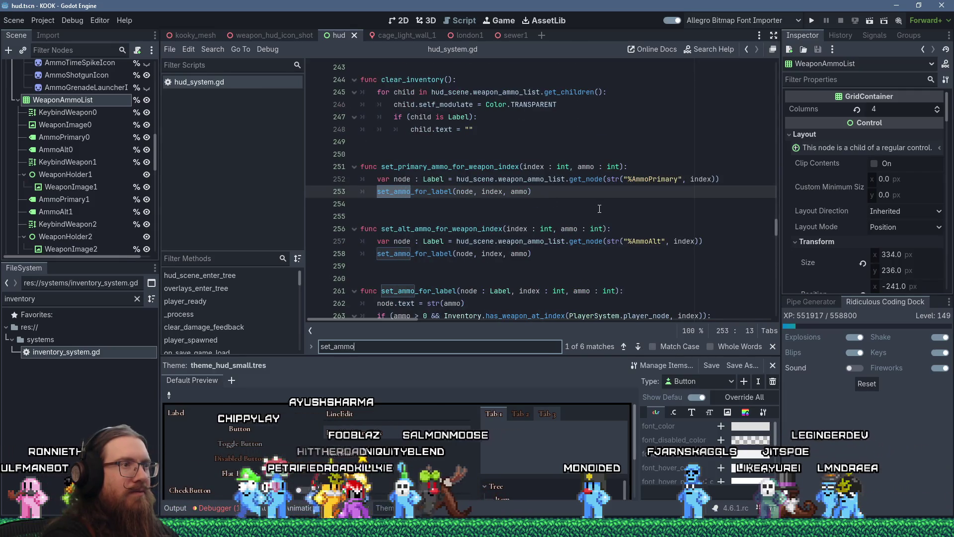
scroll(519, 231, "down", 2)
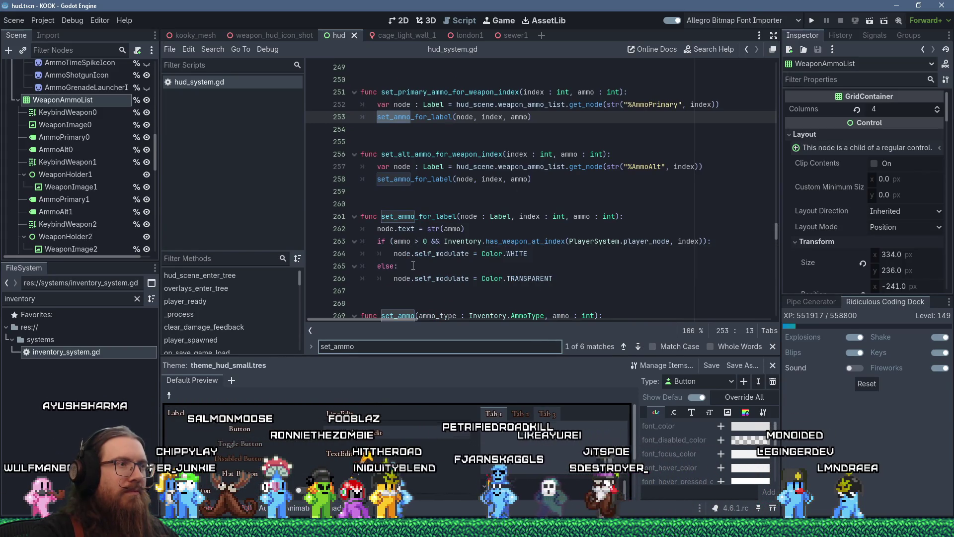
left_click(441, 261)
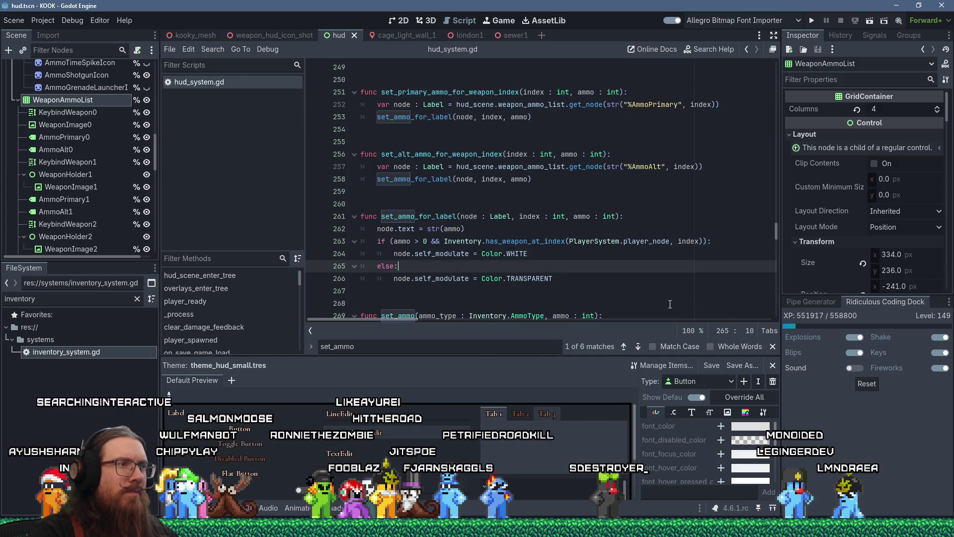
left_click(613, 230)
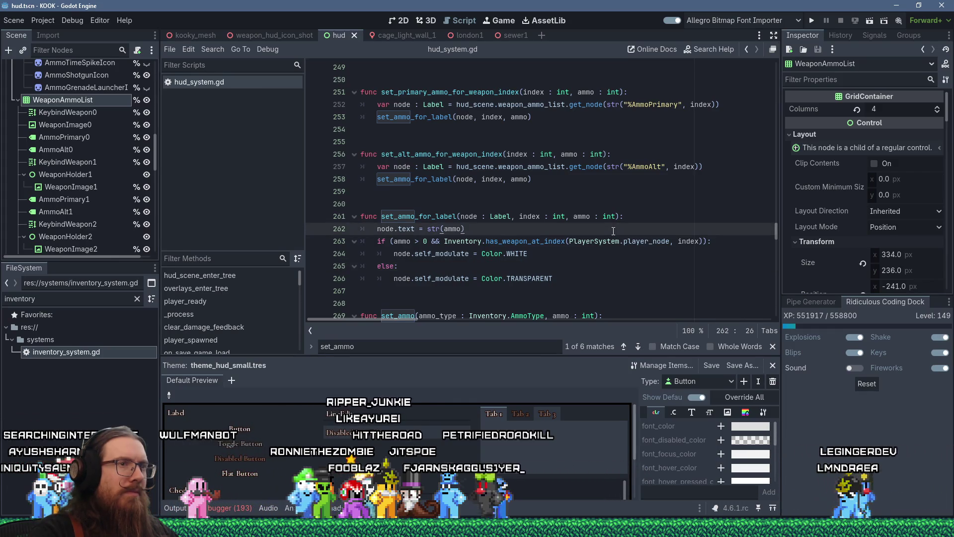
left_click(702, 241)
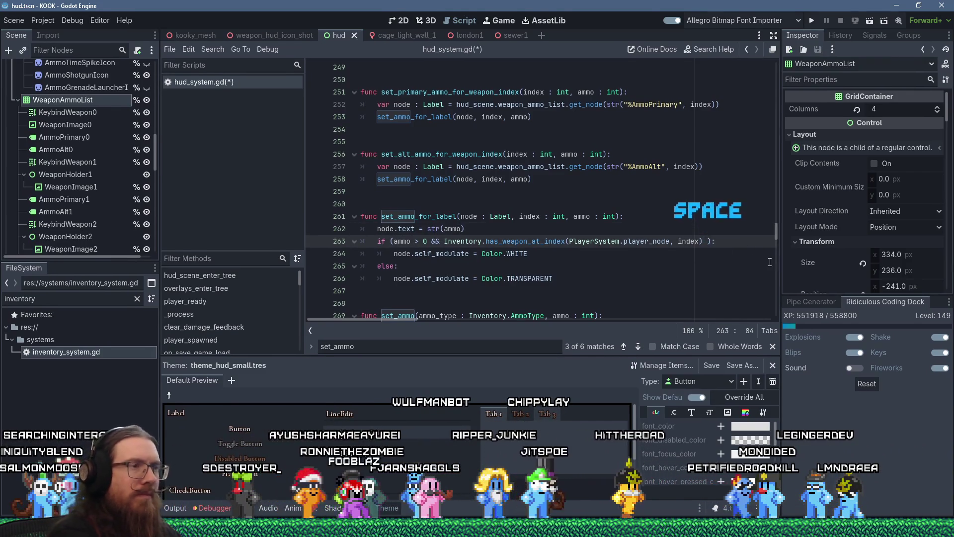
key("BackSpace")
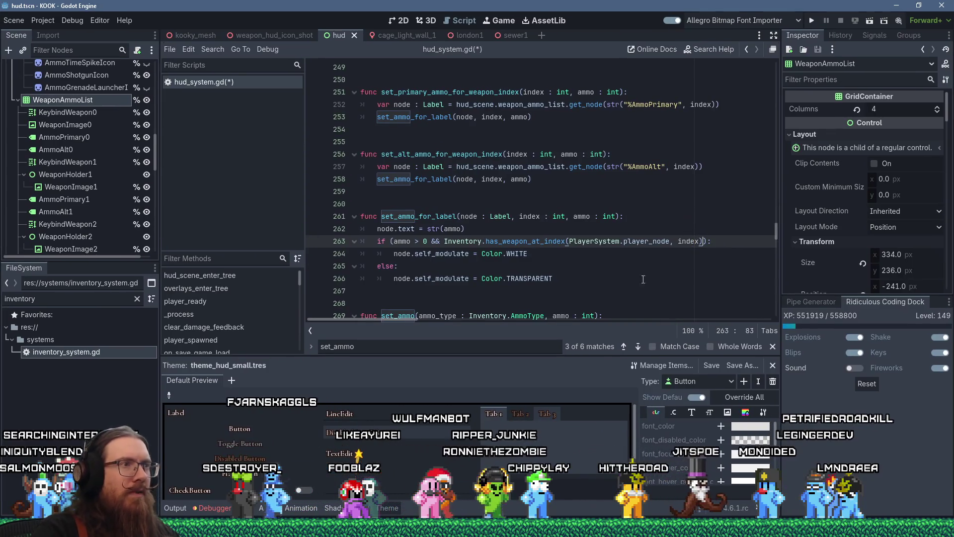
scroll(621, 254, "up", 1)
scroll(517, 247, "up", 1)
scroll(516, 247, "up", 4)
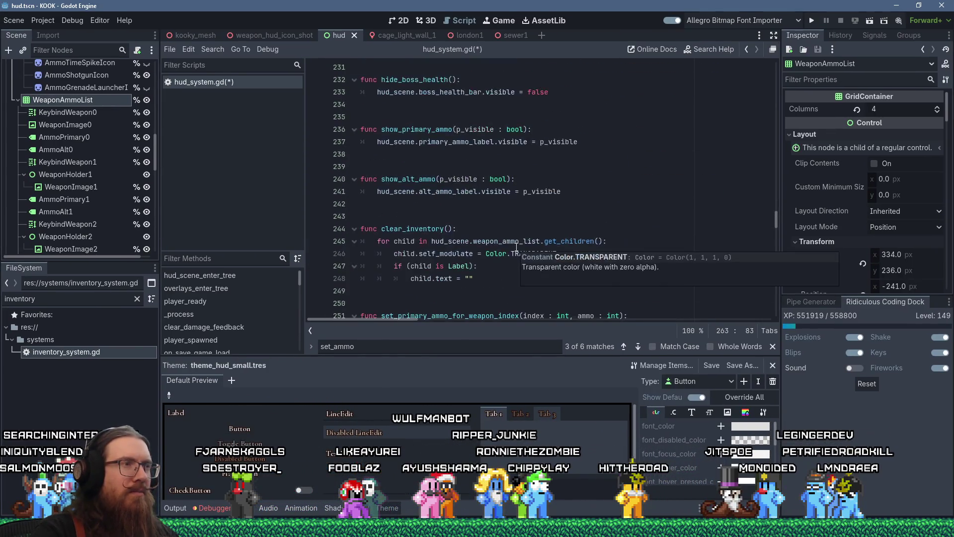
scroll(517, 247, "down", 12)
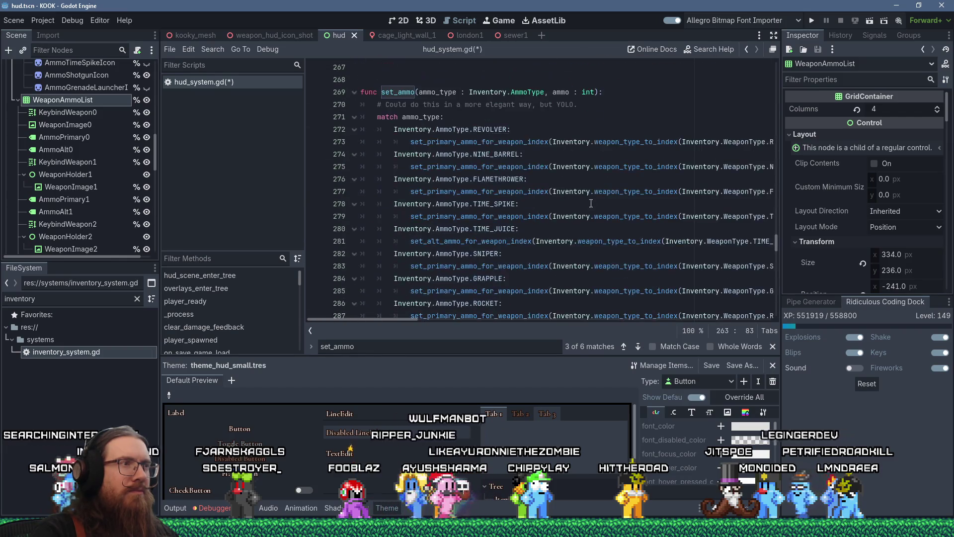
key("ctrl+f")
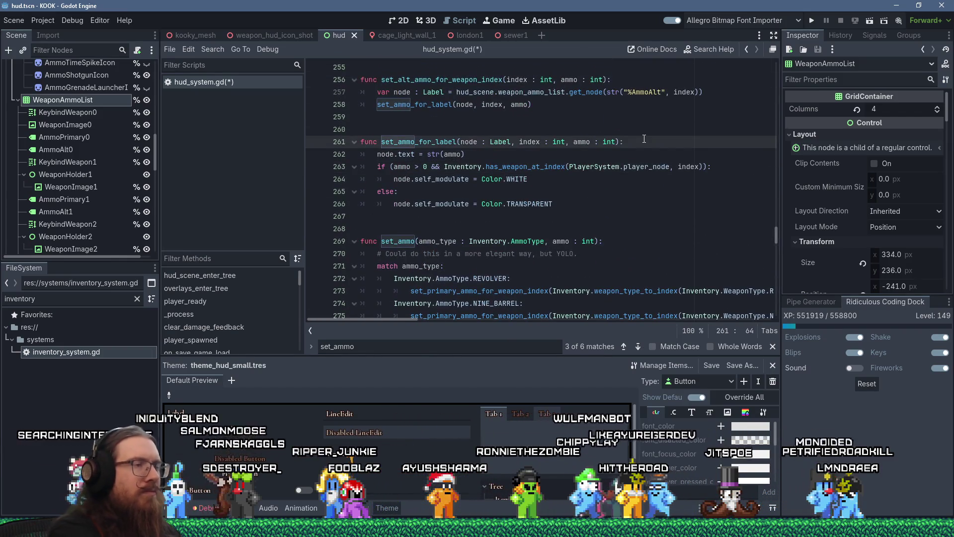
Search for 'key' and open a new line after line 300 in set_has_weapon_at_index
type("key")
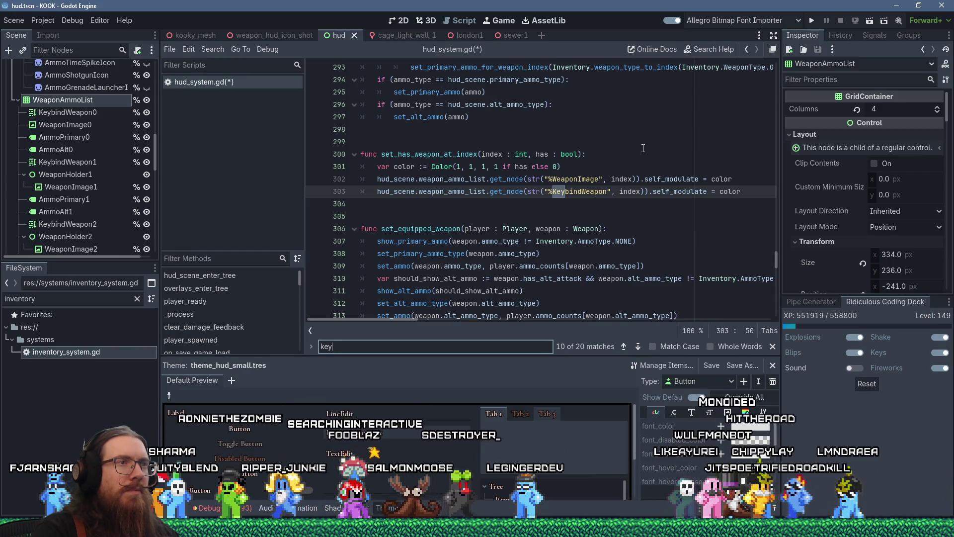
left_click(607, 154)
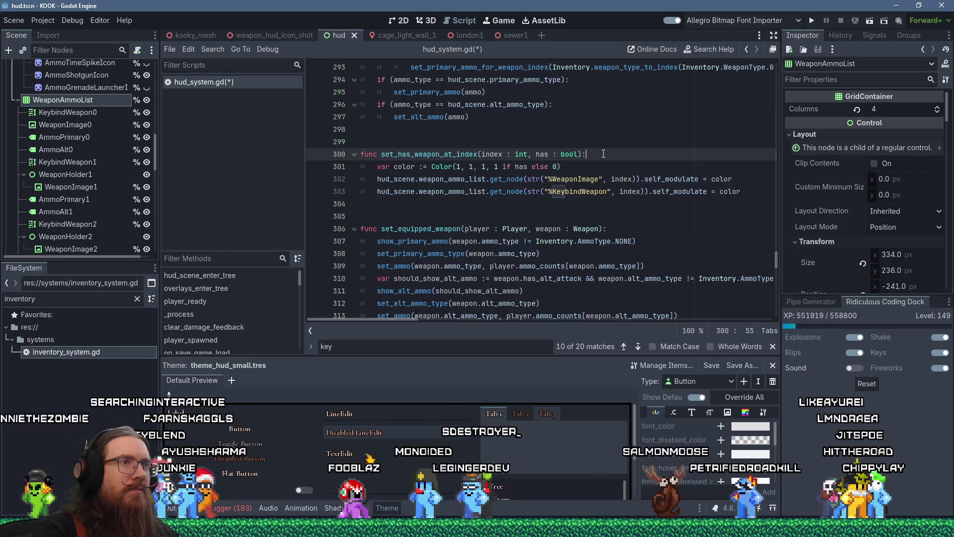
key("Return")
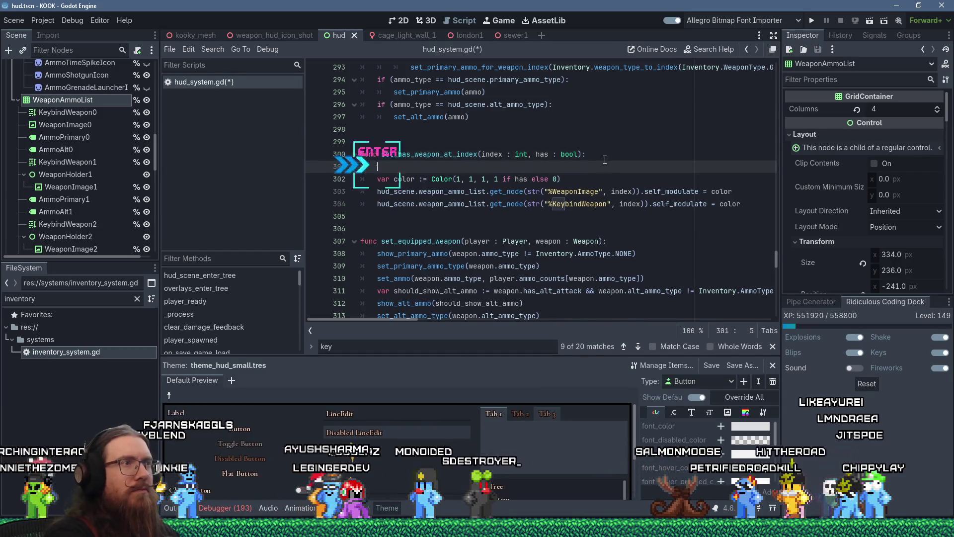
Add color := Color.WHITE followed by an if (!has || index == 0) condition
type("color ")
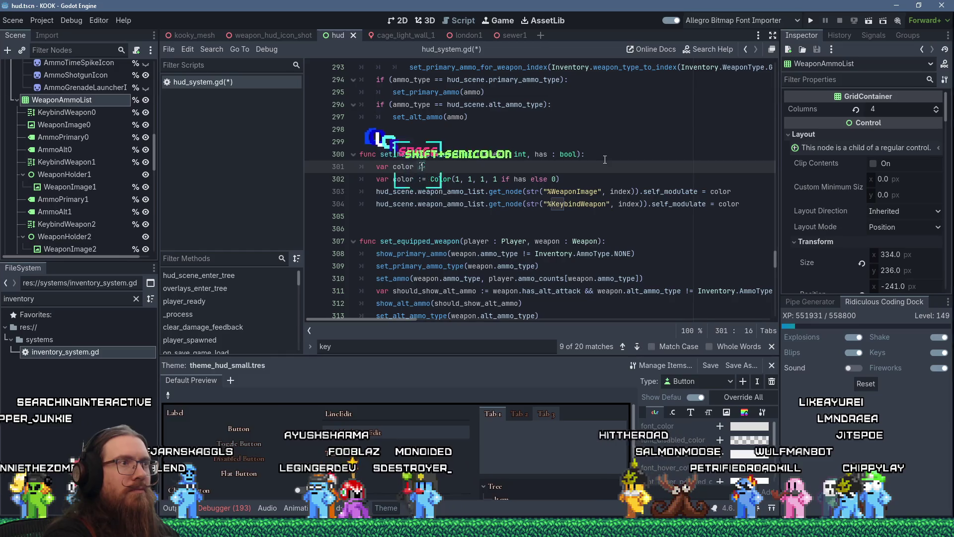
type(":= Color.WHI")
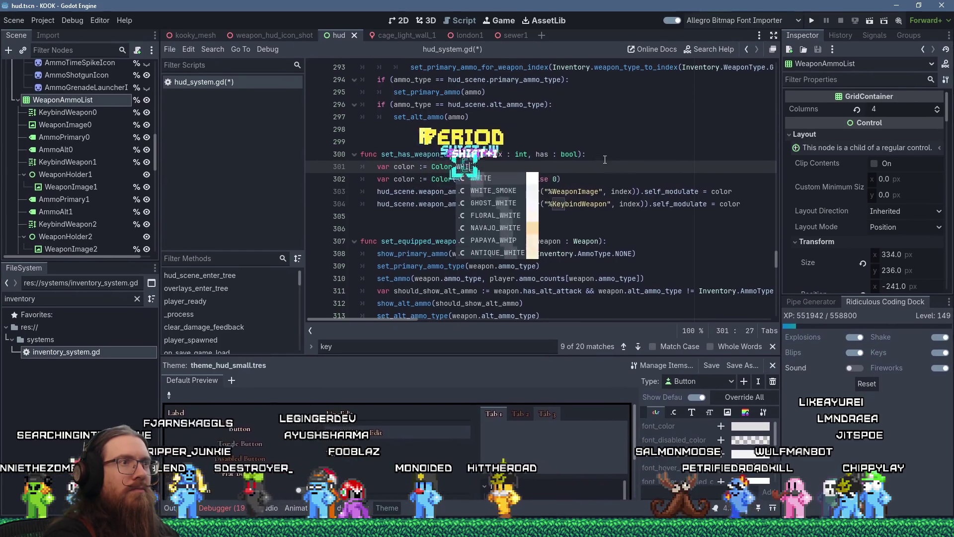
type("TE")
key("Return")
type("if ")
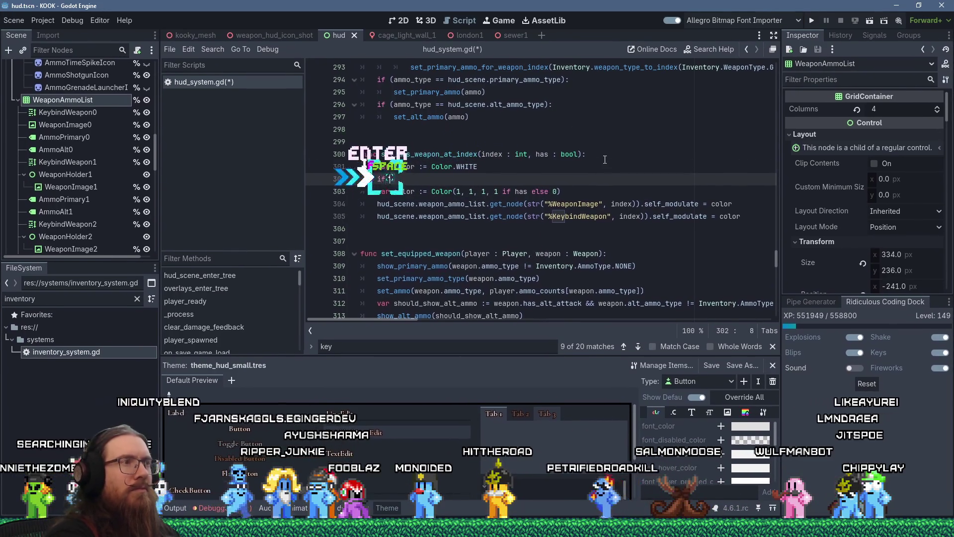
type("(")
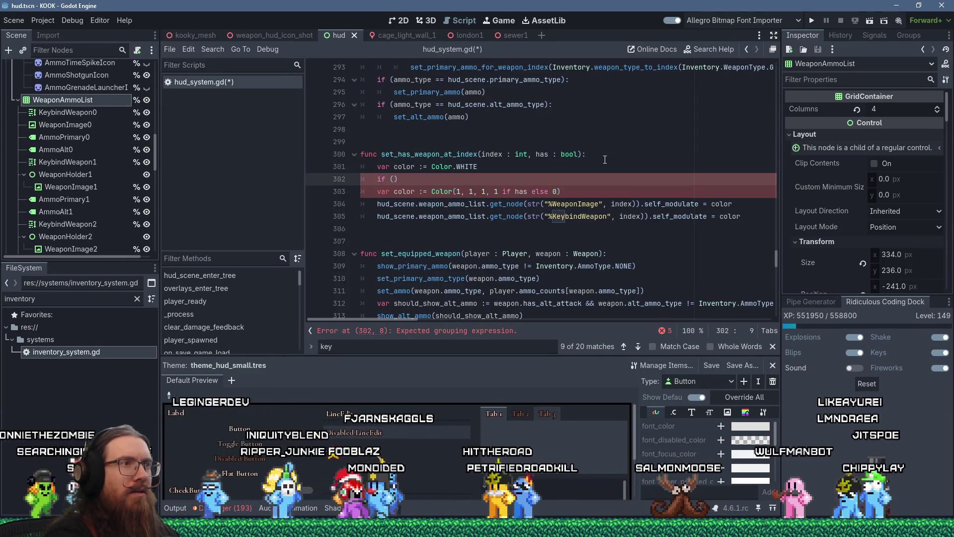
type("!has")
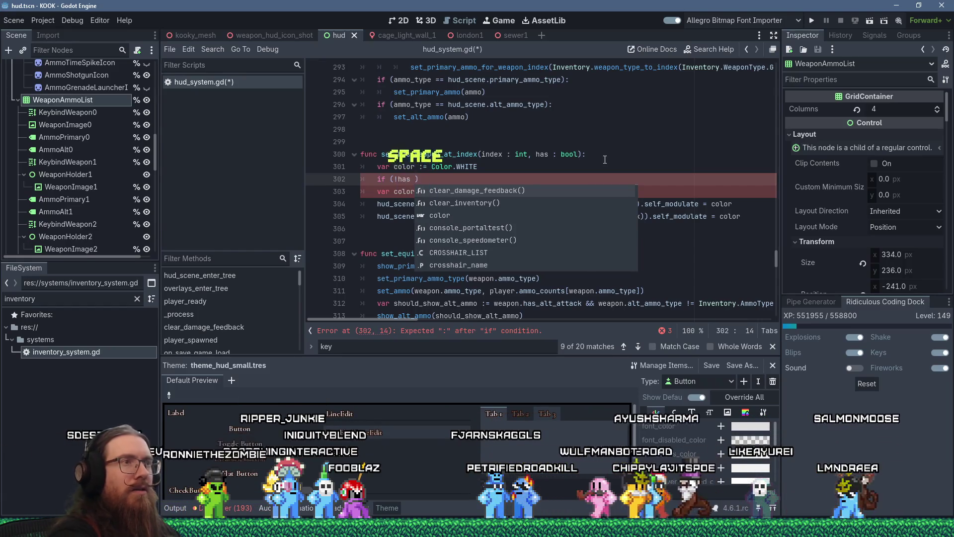
type(" || index == 0")
key("Escape")
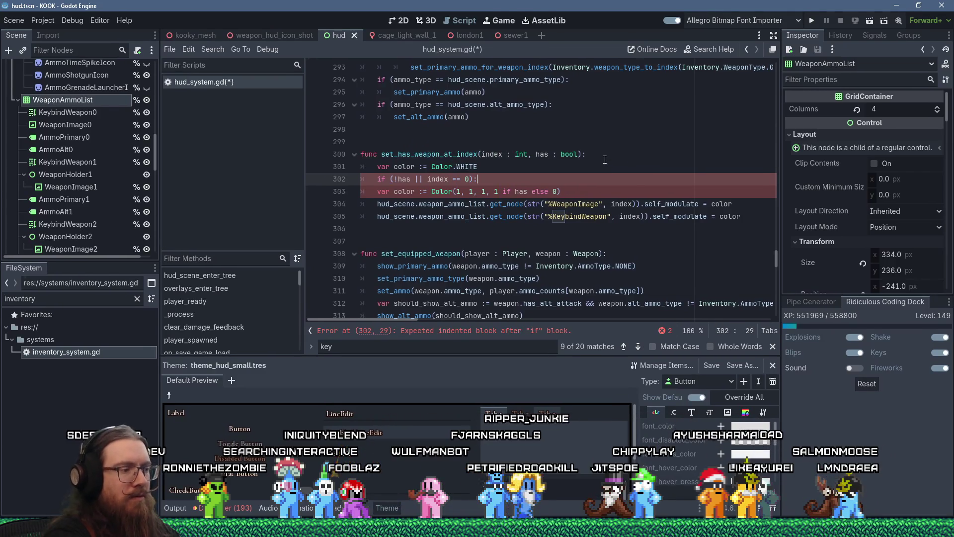
Set color to Color.TRANSPARENT under the if, delete the old color line, and run the game
type("# Don't show hands for now.")
key("Return")
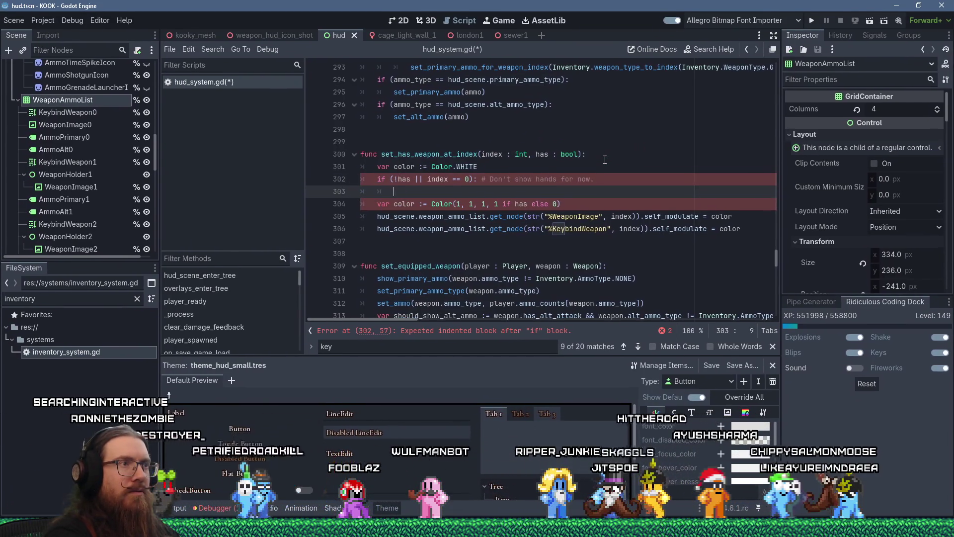
type("color = Col")
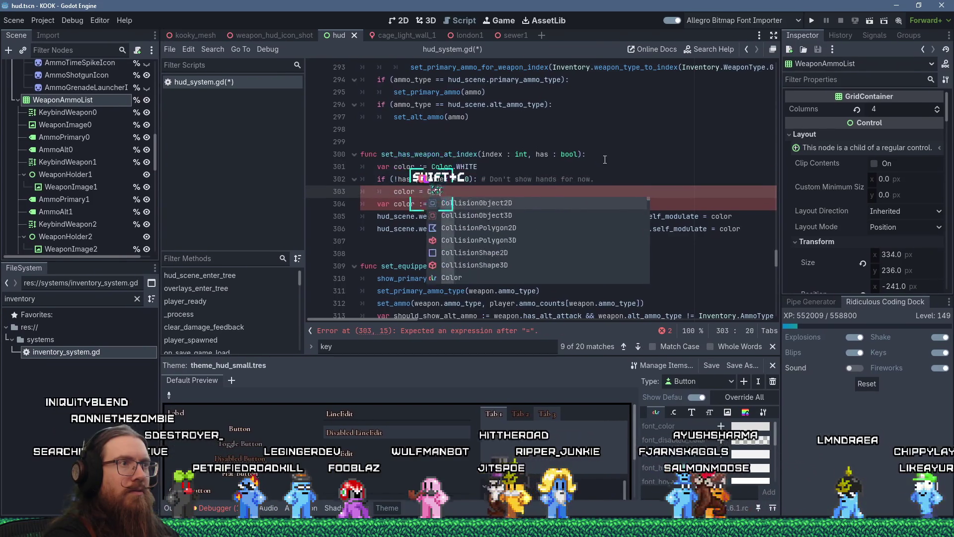
type("or.TRANS")
key("Return")
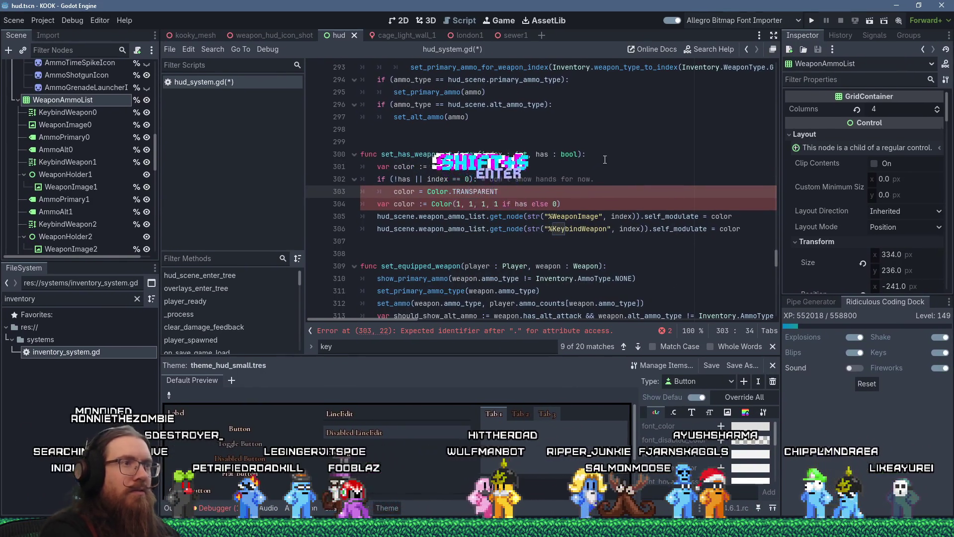
key("shift+Delete")
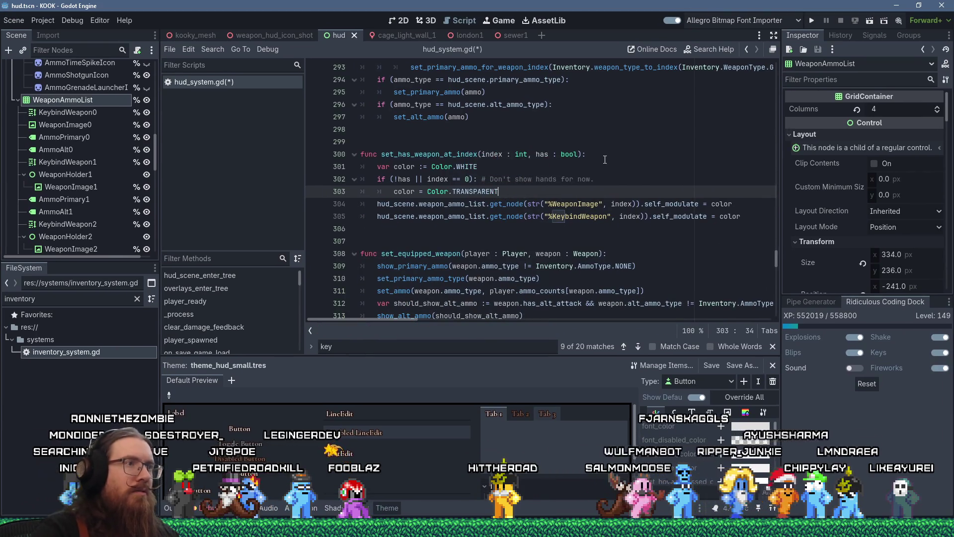
left_click(618, 144)
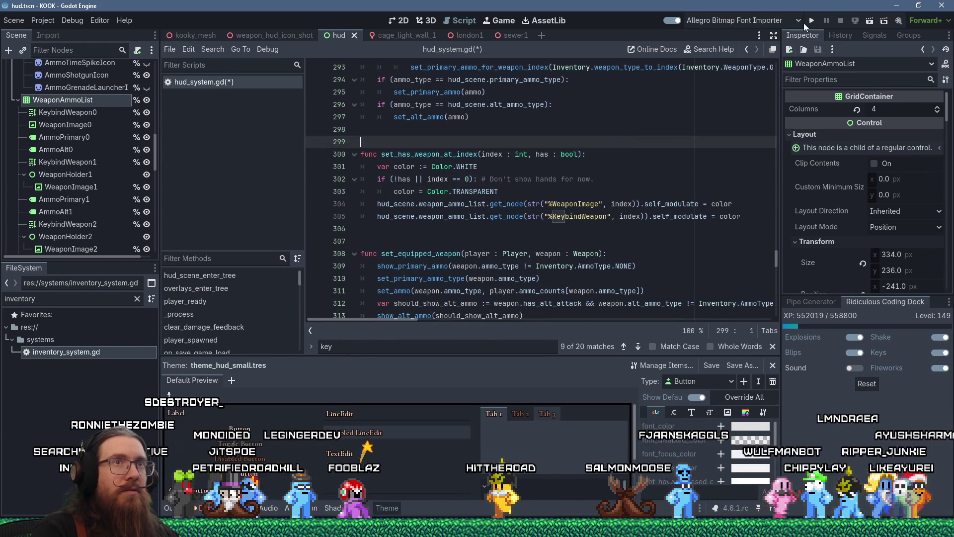
left_click(807, 21)
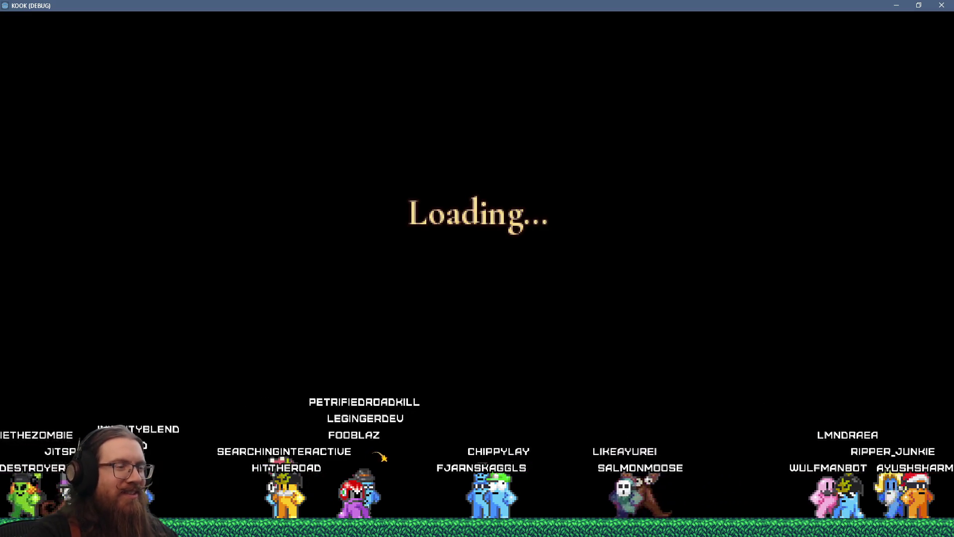
Load the shooting_range map with the map command in the in-game console
key("grave")
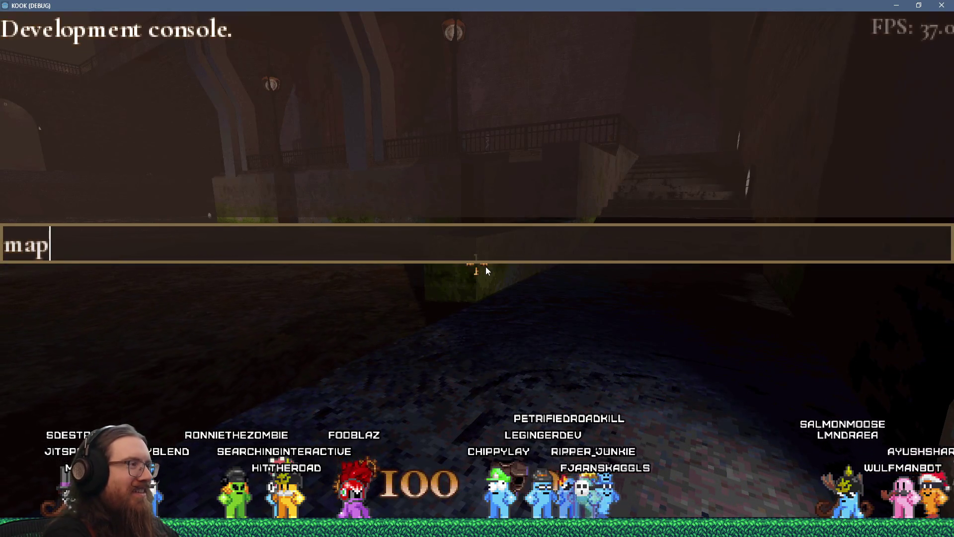
type("oting_range")
key("Return")
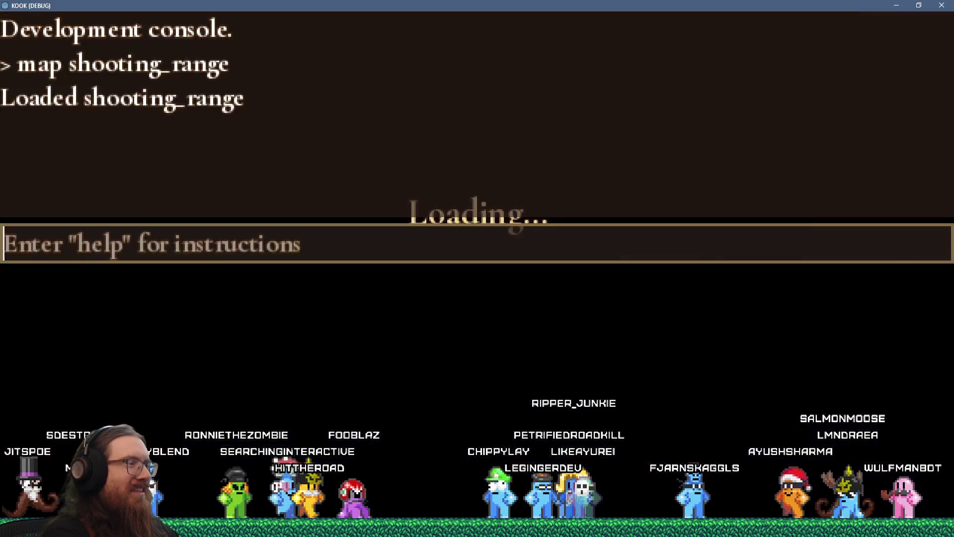
Walk along the range picking up the revolver, ammo, Super Shotgun and shotgun shells
key("w")
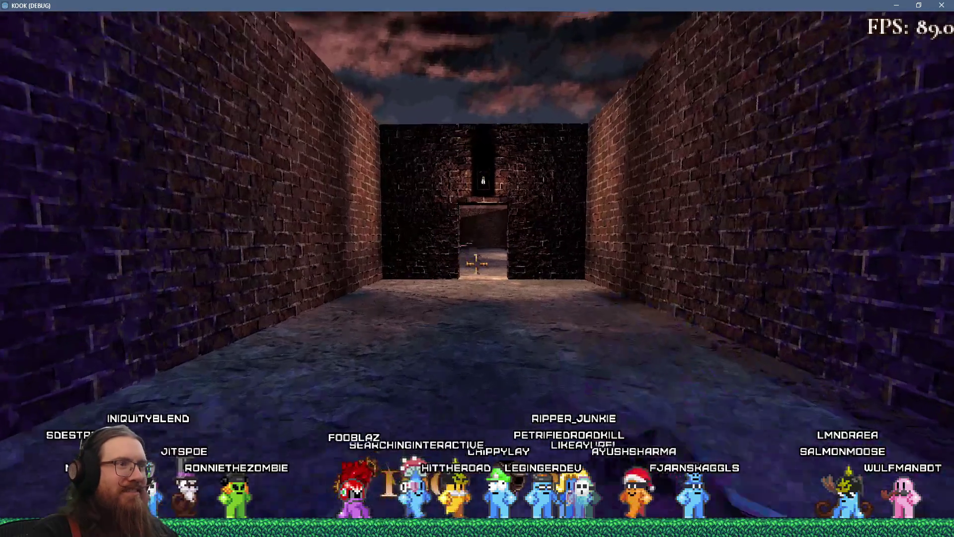
key("w")
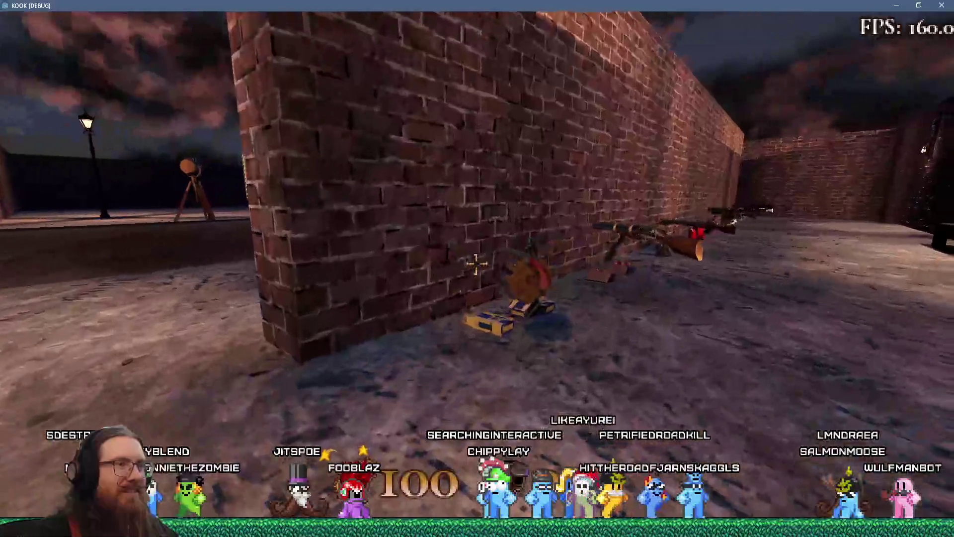
key("w")
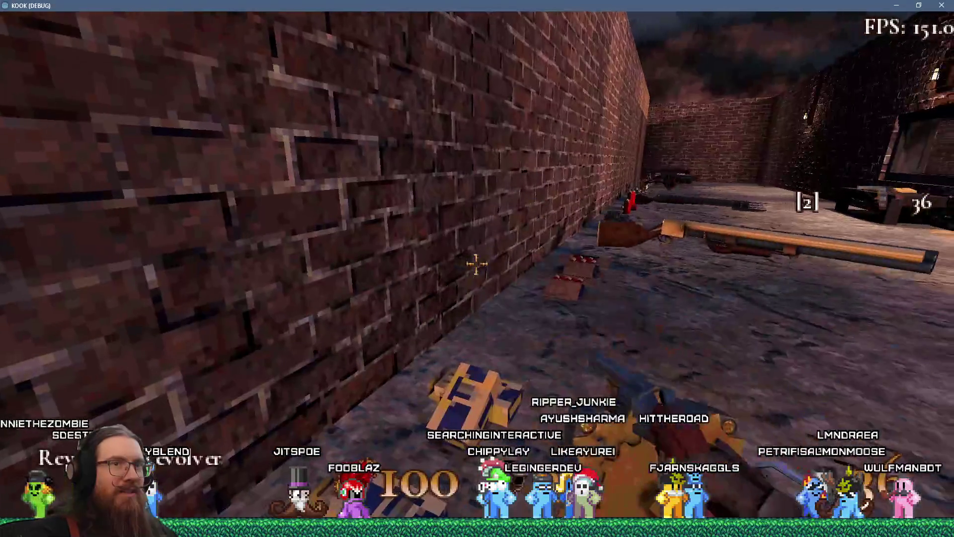
key("w")
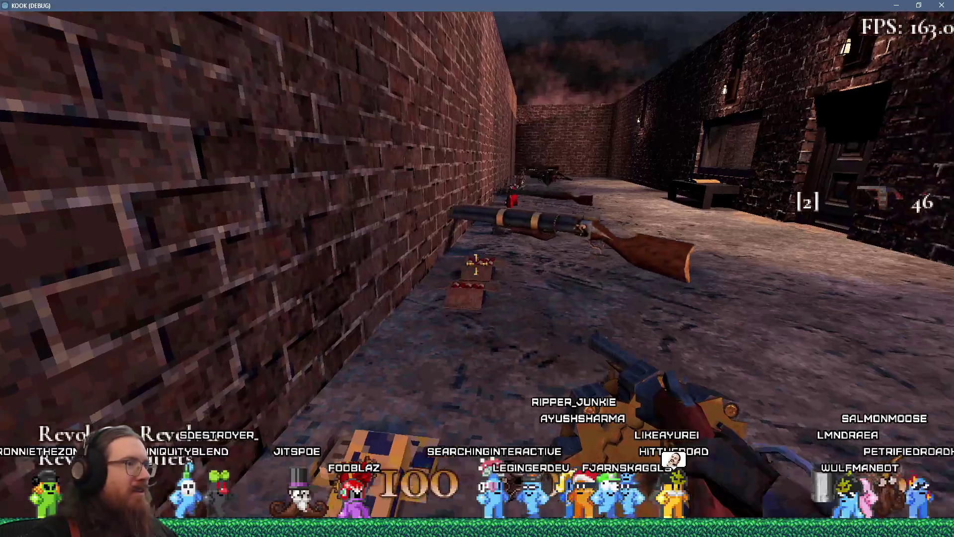
key("w")
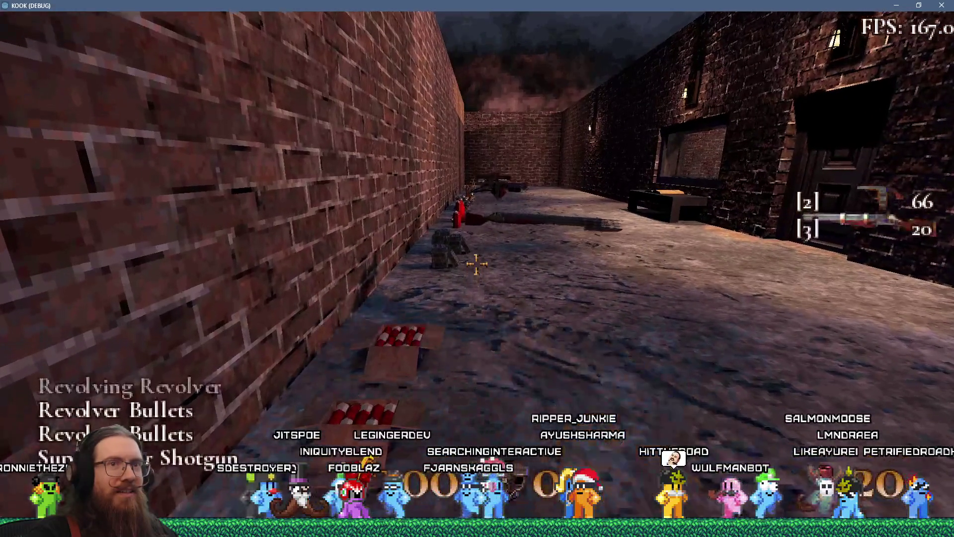
key("w")
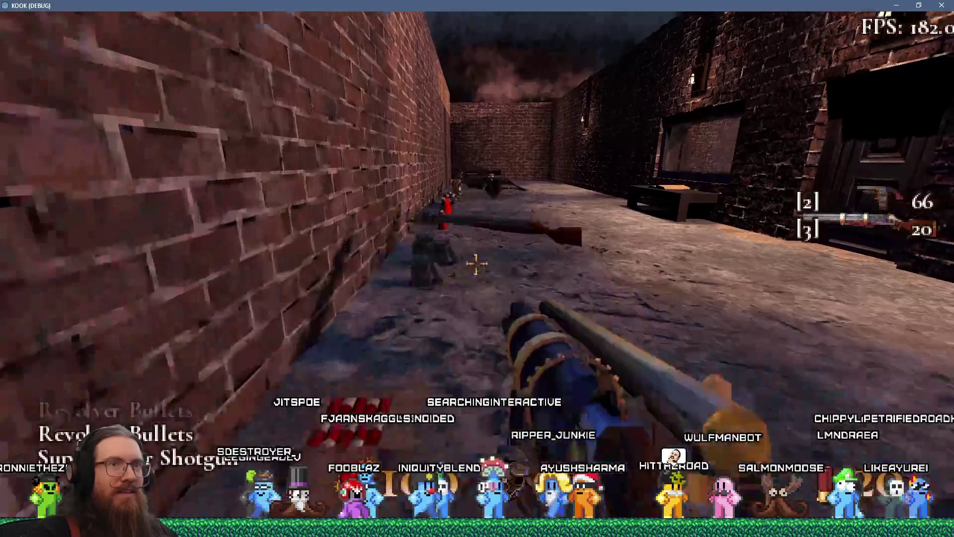
key("w")
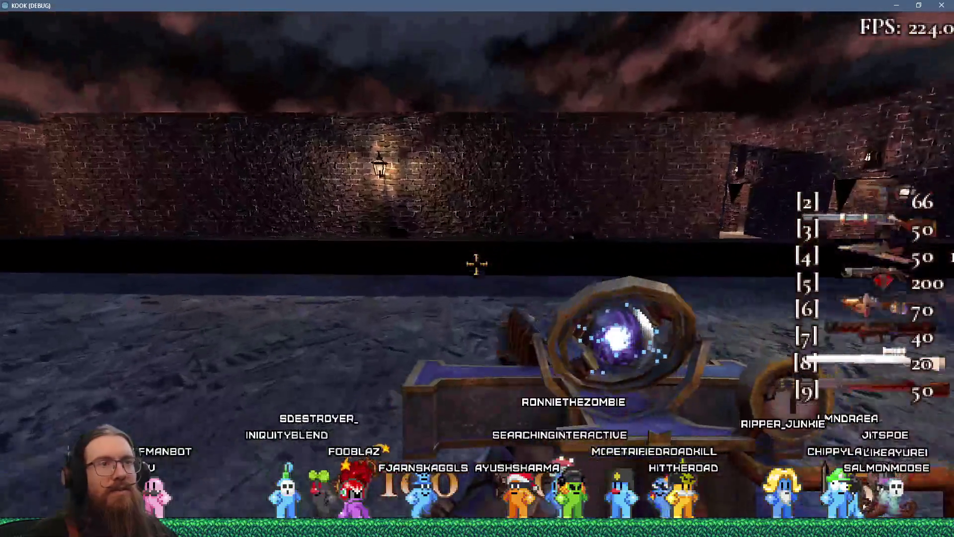
Walk down the alley and across the courtyard to the table with the open book
key("w")
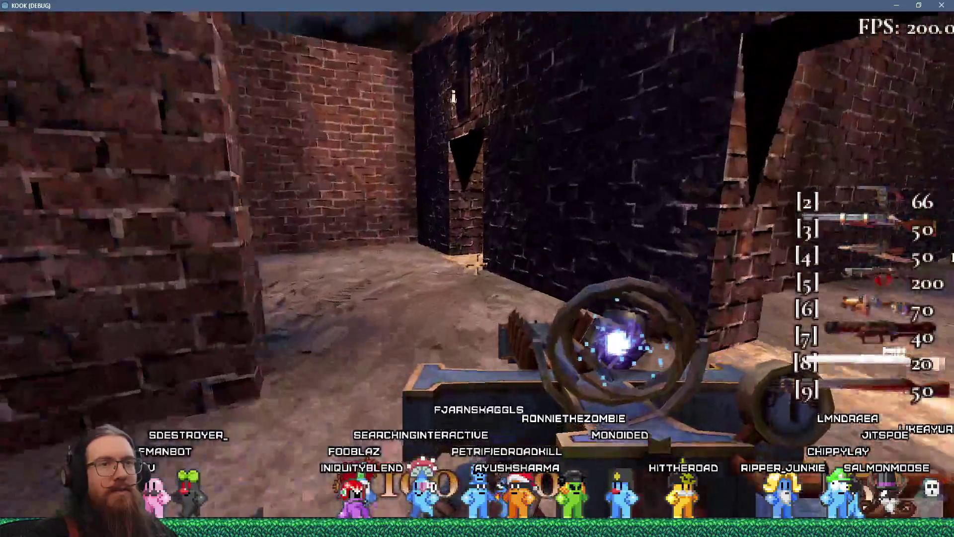
key("w")
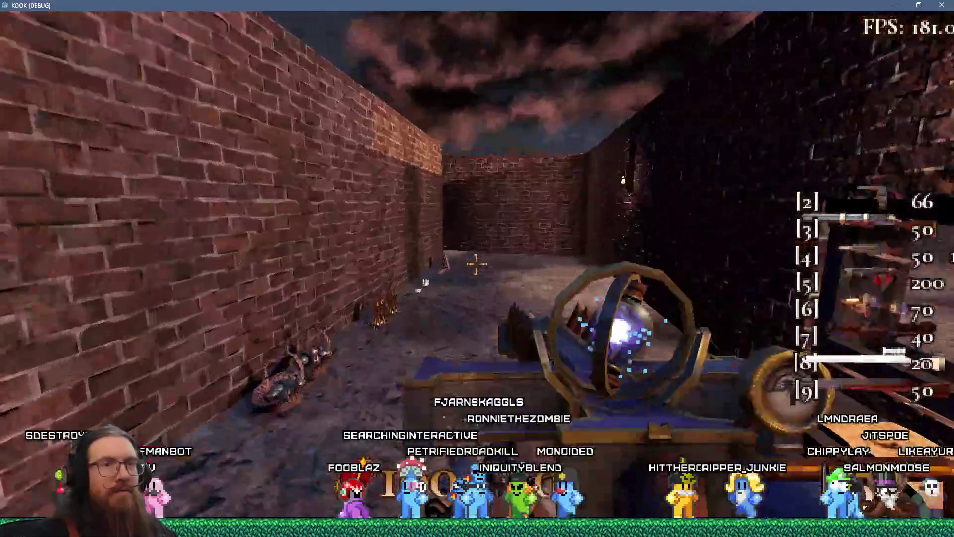
key("w")
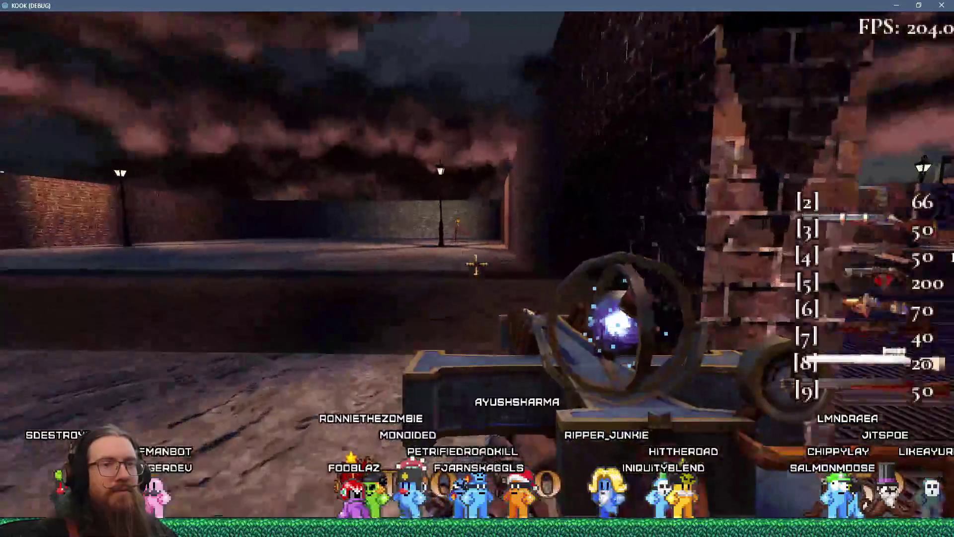
key("w")
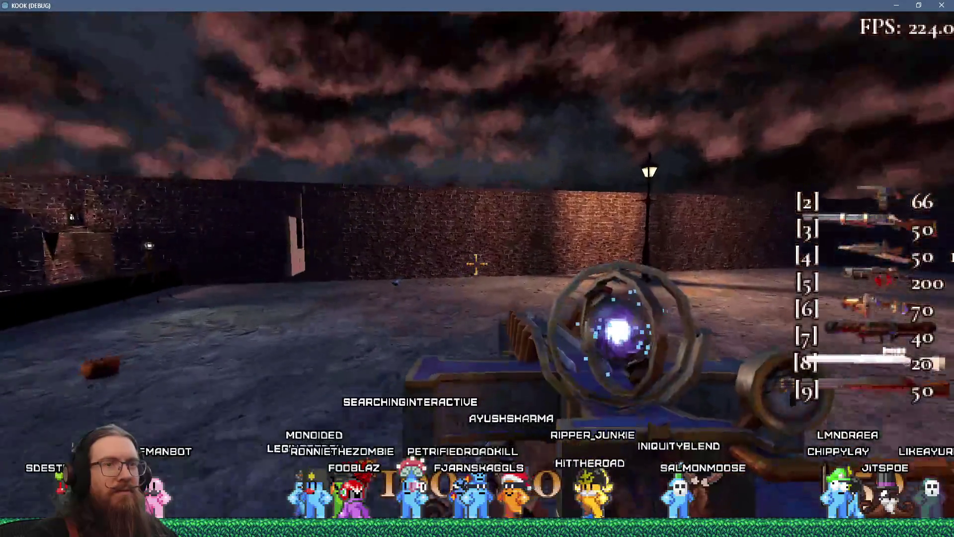
key("w")
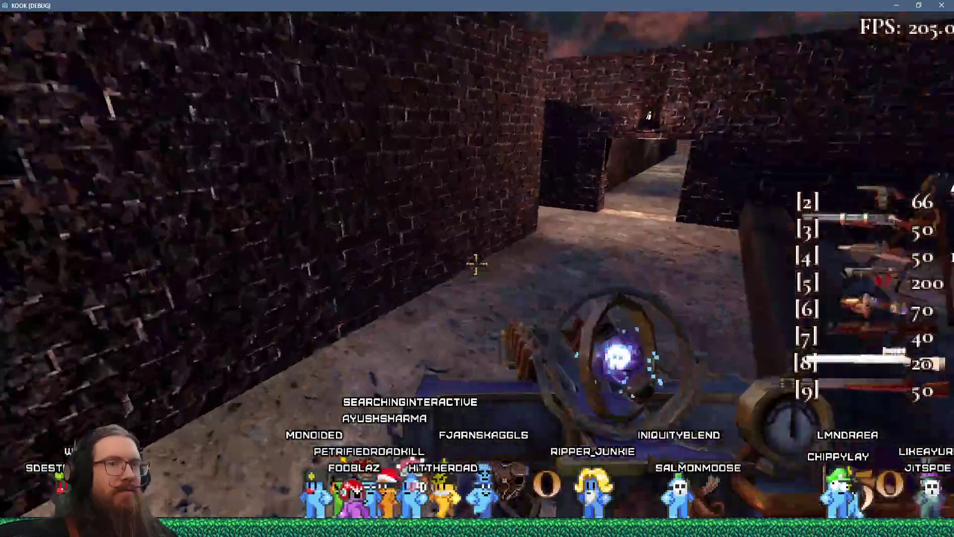
key("w")
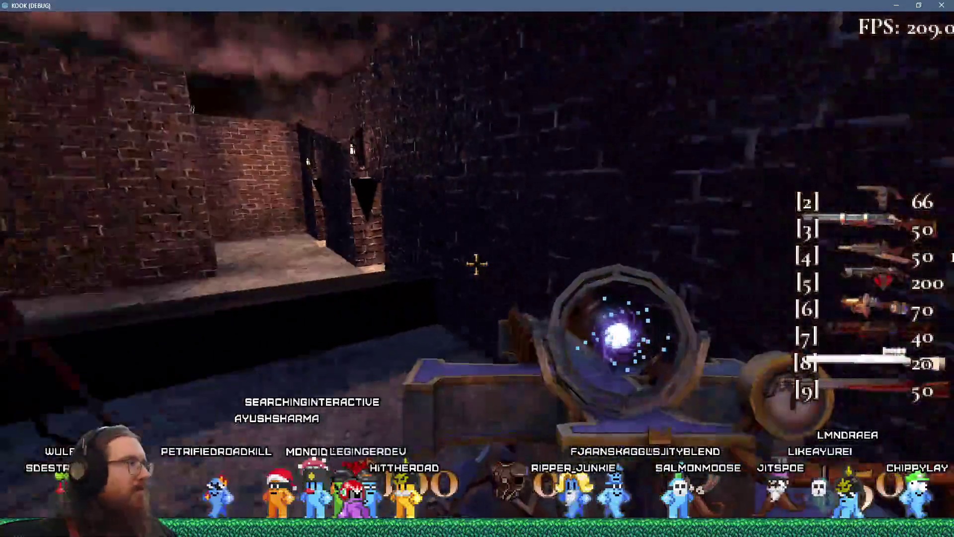
key("w")
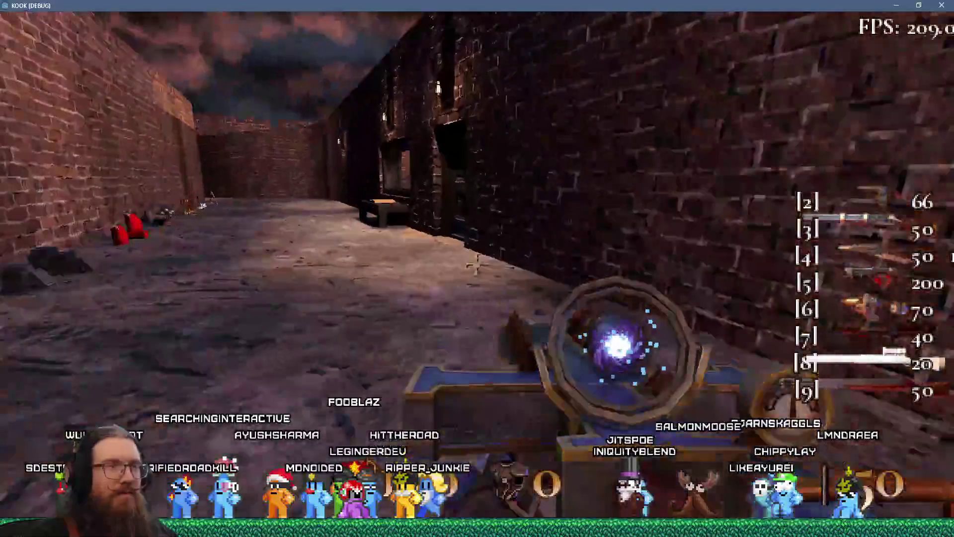
key("w")
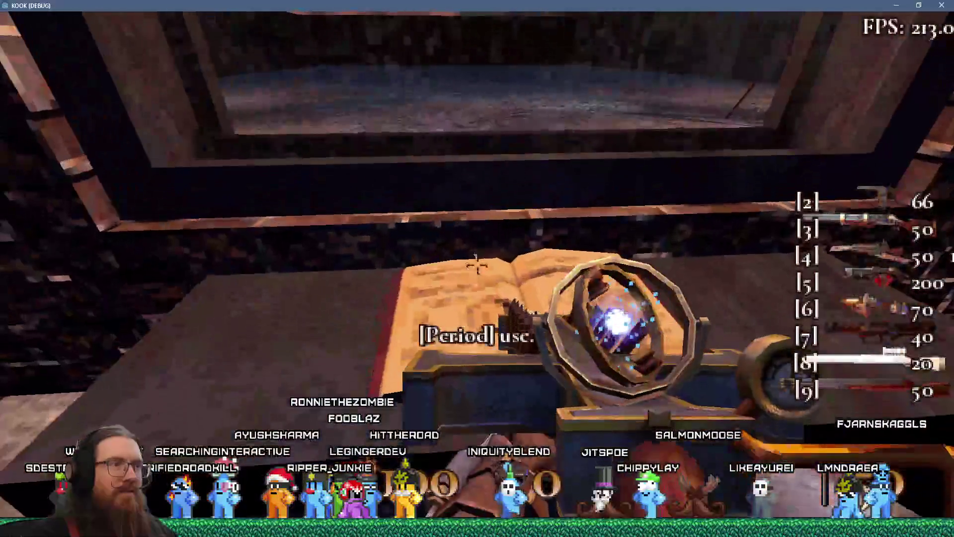
Open and close the Bestiary at the book, then open the door into the arena
key("period")
key("Escape")
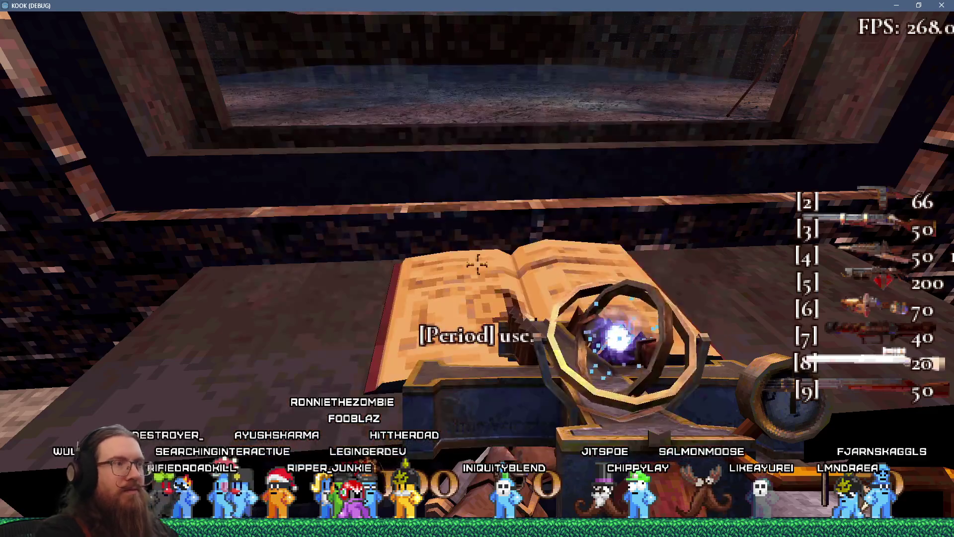
key("period")
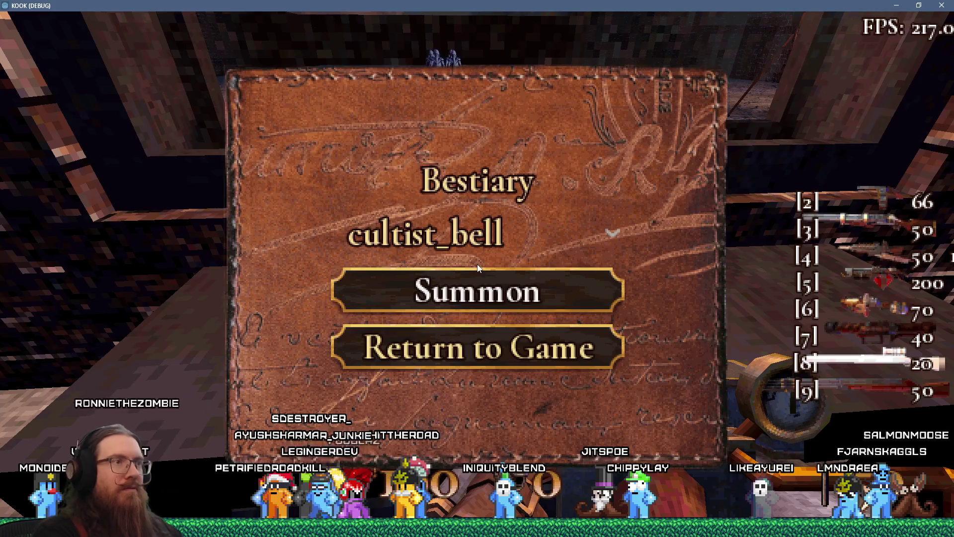
key("Escape")
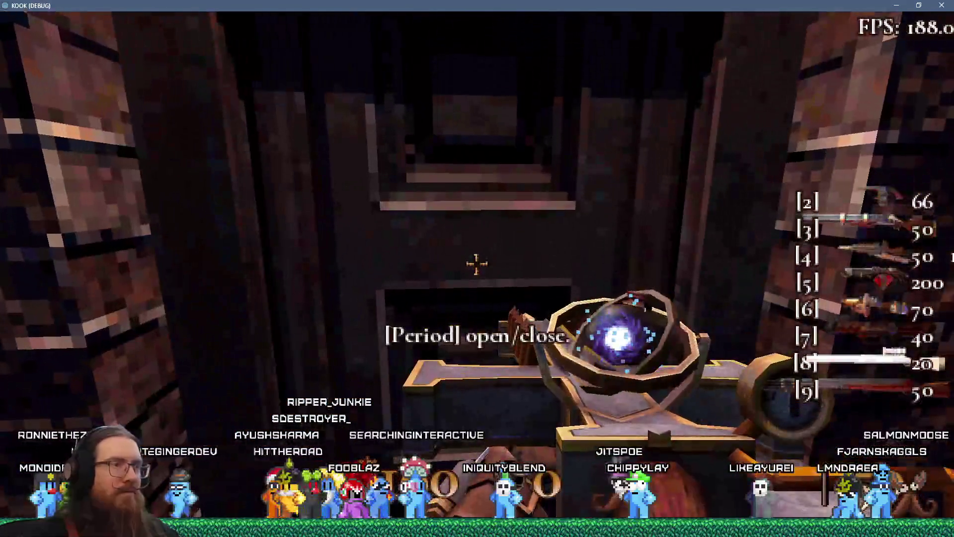
key("period")
key("w")
Trap the enemies in the orb's dome and kill them with the slot-4 crossbow
left_click(476, 263)
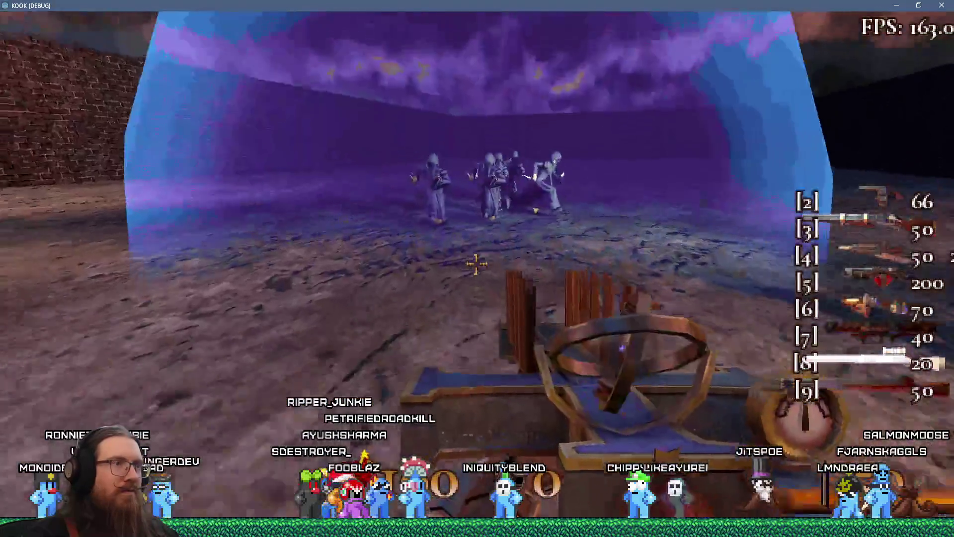
key("s")
key("4")
left_click(476, 264)
left_click(476, 264)
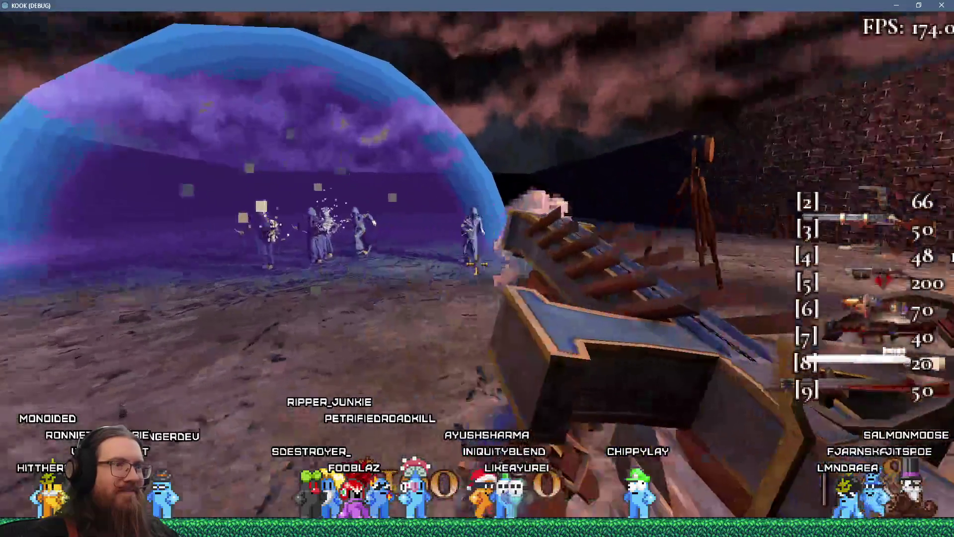
left_click(476, 264)
left_click(476, 263)
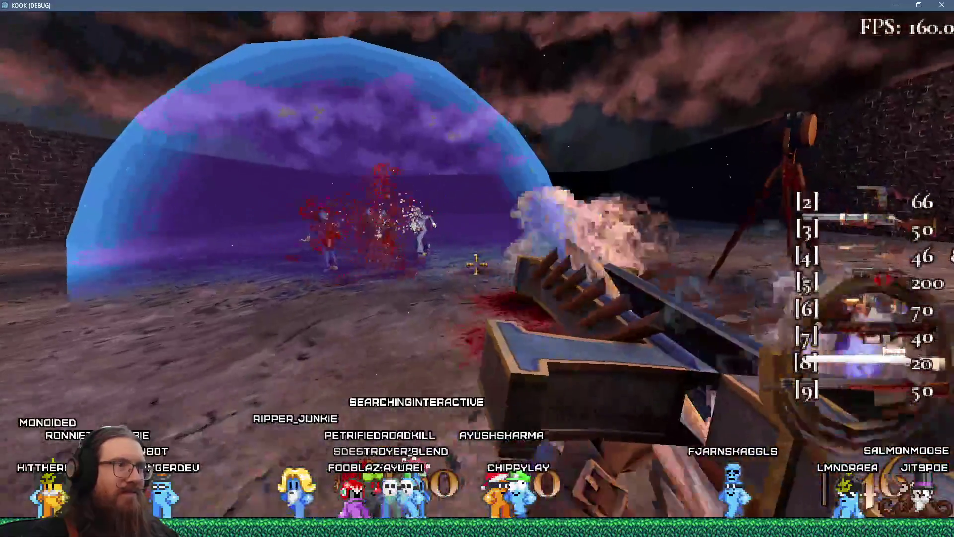
key("1")
key("s")
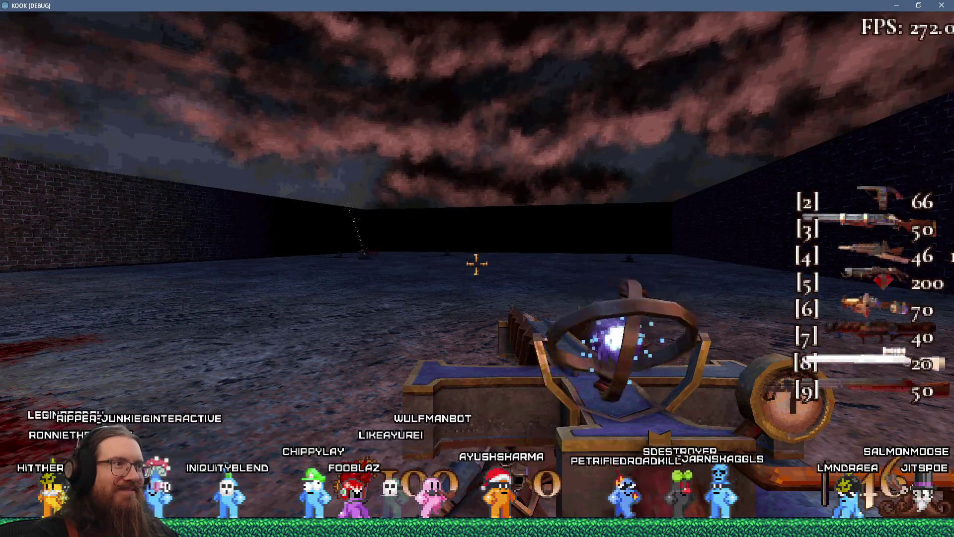
Walk through the door into the brick courtyard and quit the game from the console
key("w")
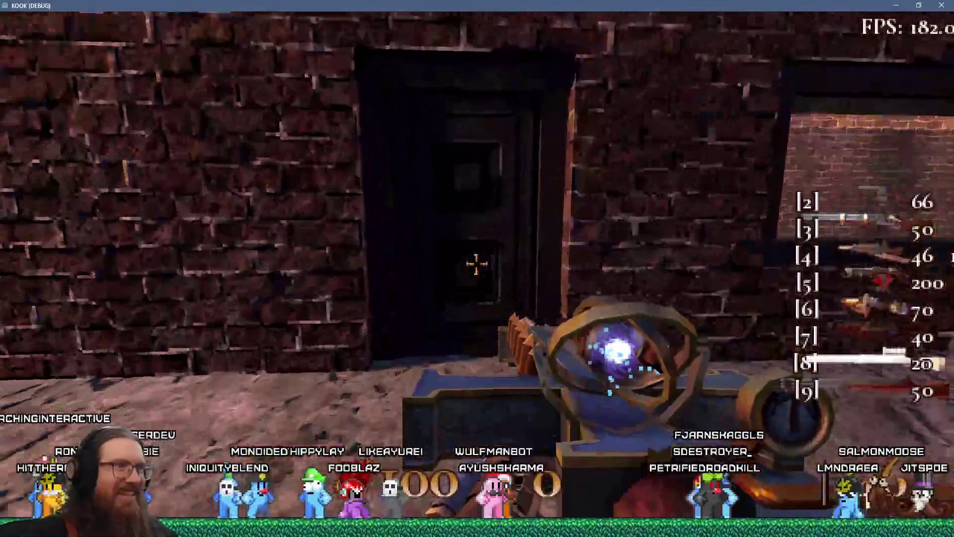
key("period")
key("w")
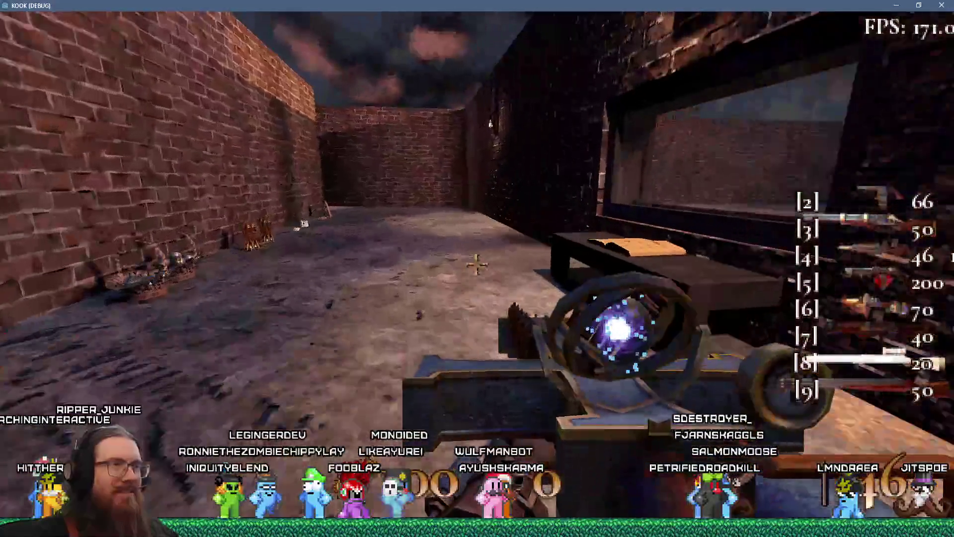
key("grave")
type("qu")
type("t")
key("Return")
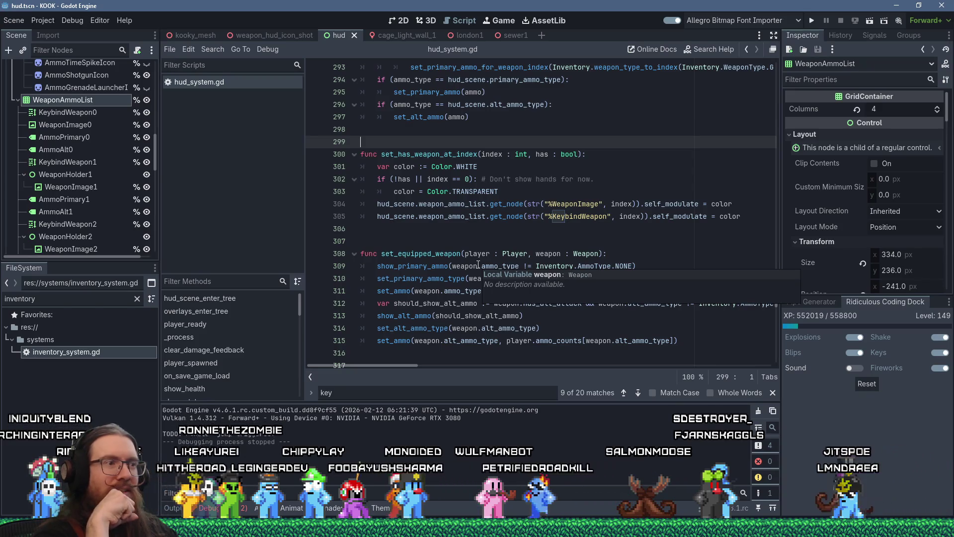
Check the scons build in the Developer Command Prompt, then bring Tracy Profiler forward
key("alt+Tab")
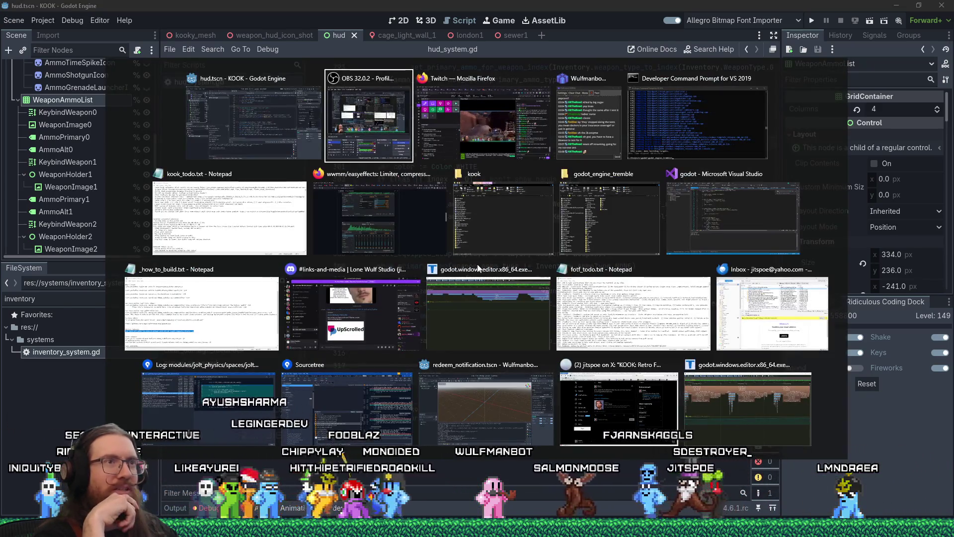
key("Tab")
key("Tab")
key("Tab")
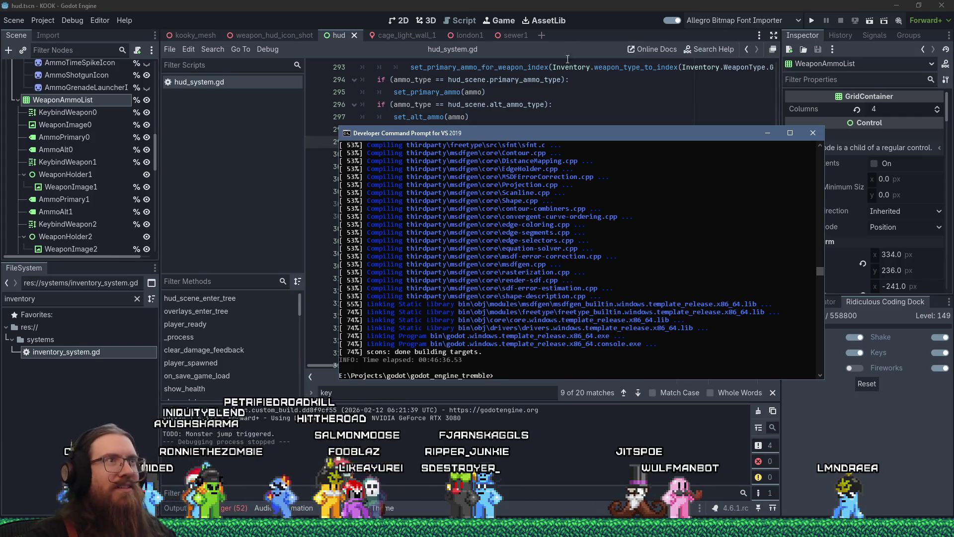
left_click(595, 5)
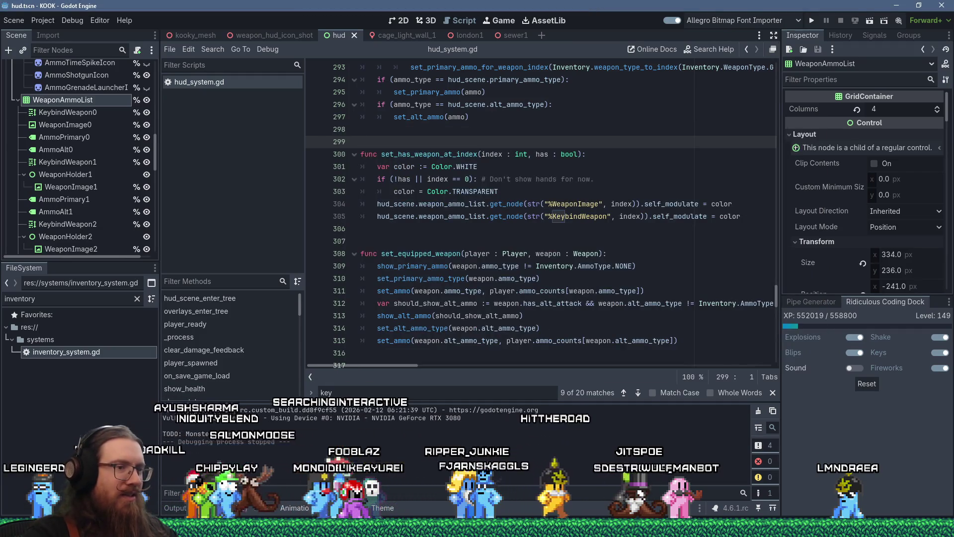
mouse_move(612, 529)
left_click(622, 488)
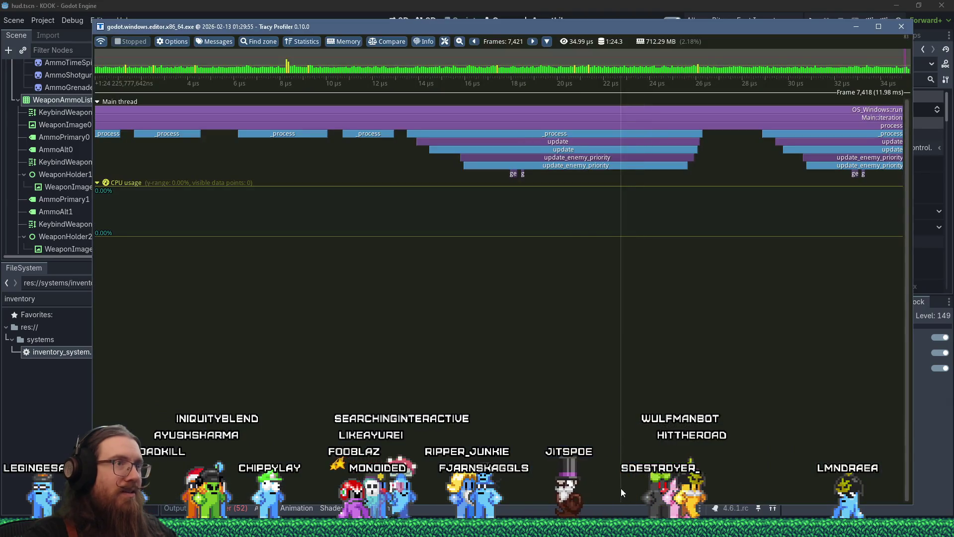
Discard the recorded Tracy profiling trace and confirm
left_click(99, 41)
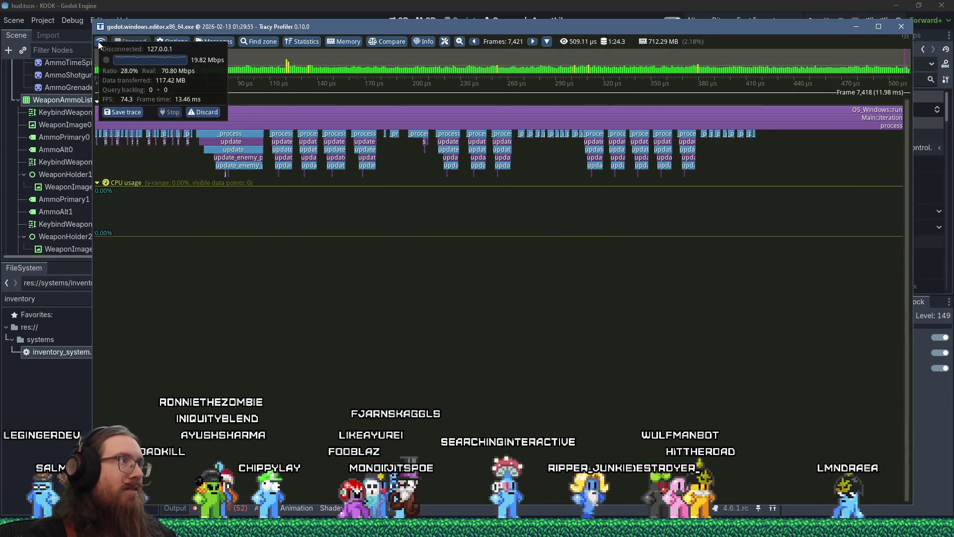
left_click(193, 112)
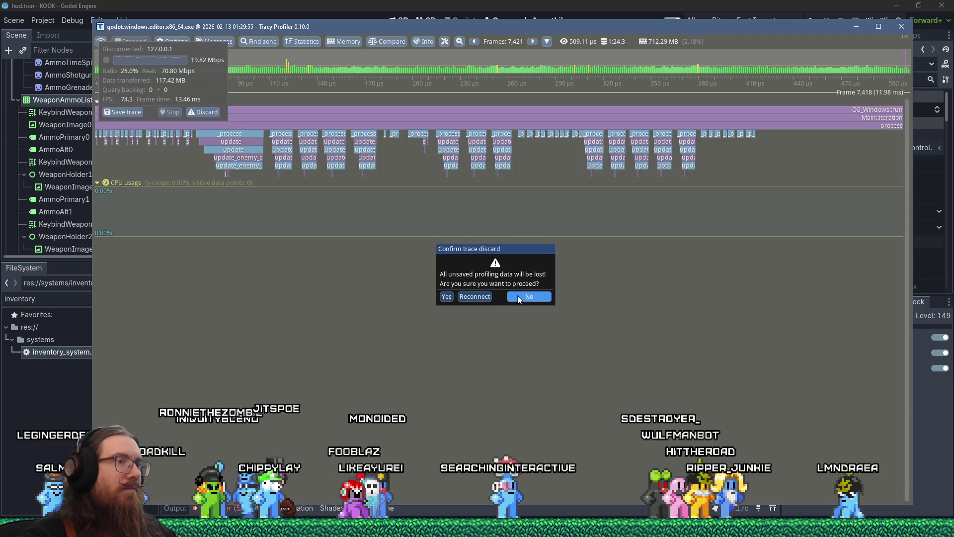
left_click(447, 297)
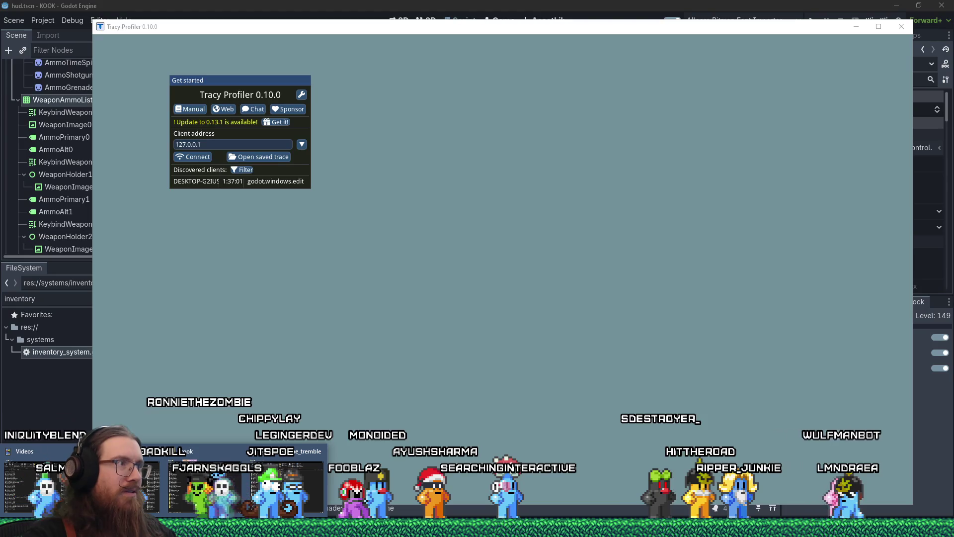
Look over the godot_engine_tremble folder window, then return to the Godot editor
mouse_move(164, 527)
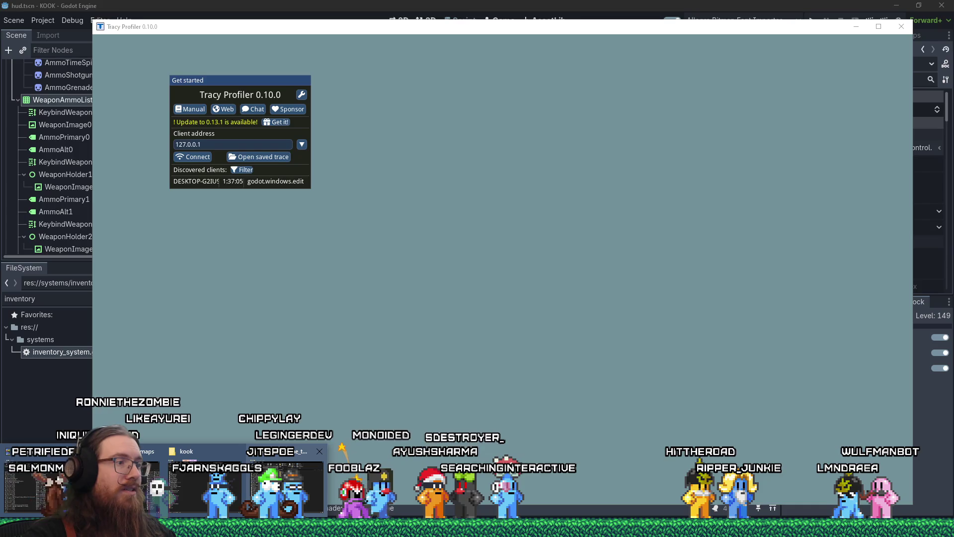
left_click(271, 497)
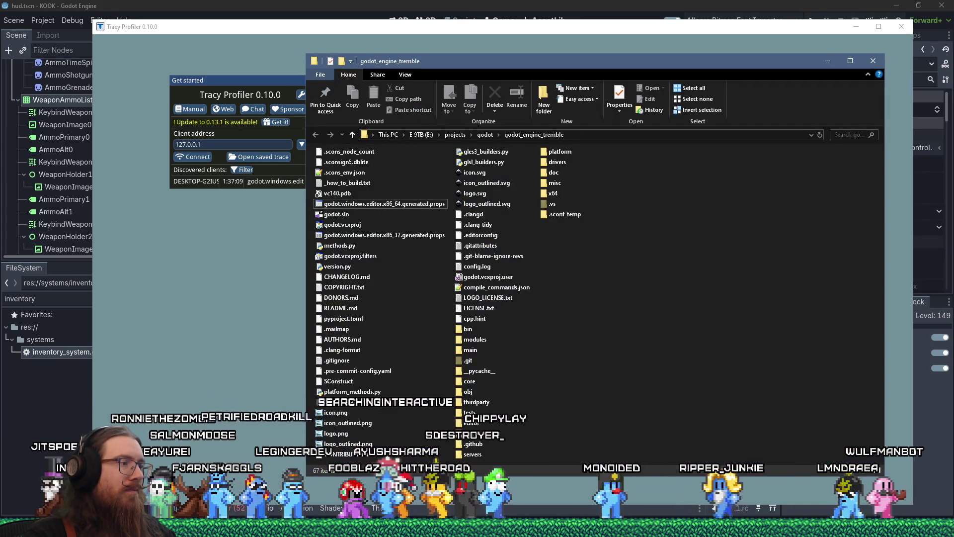
mouse_move(43, 527)
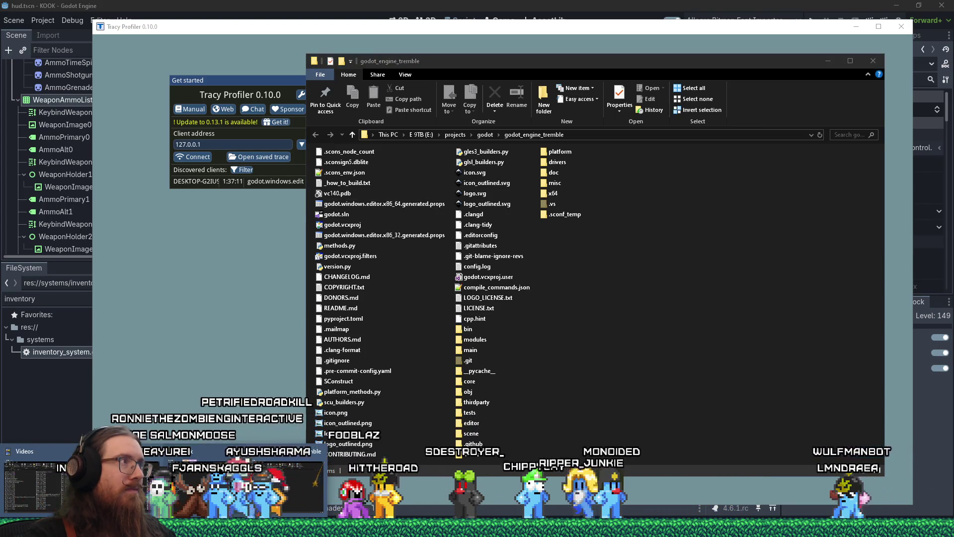
key("alt+Tab")
left_click(49, 22)
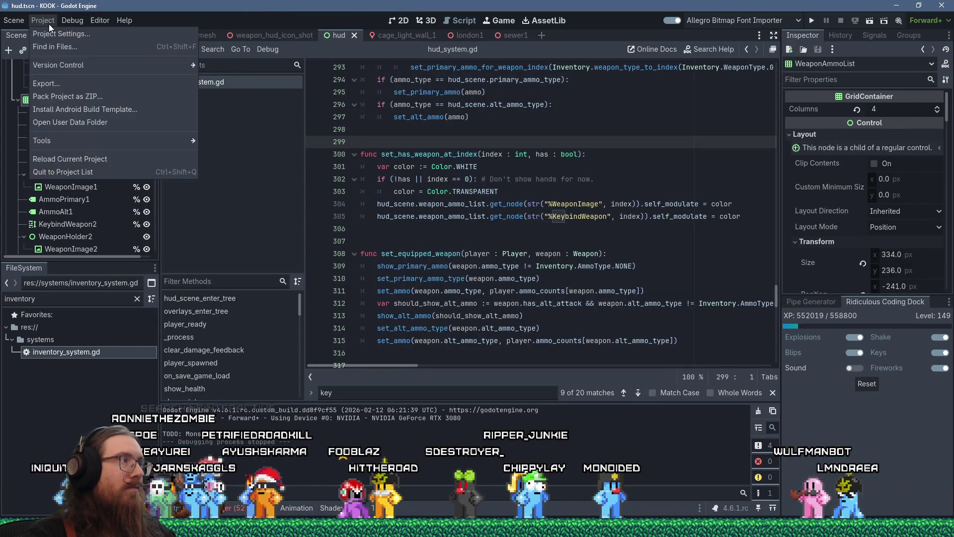
Close the export settings and open global.gd by searching the FileSystem for 'global.gd'
left_click(73, 81)
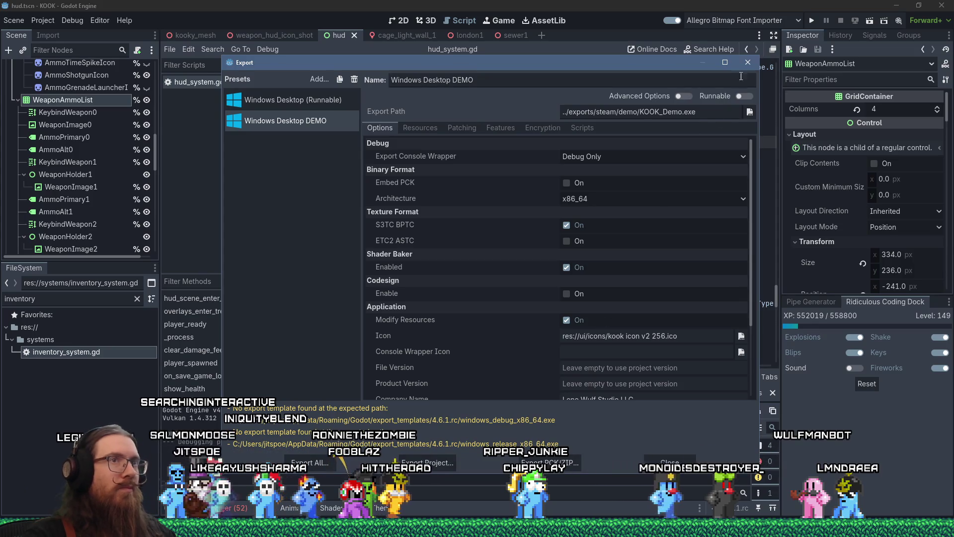
key("Escape")
double_click(20, 299)
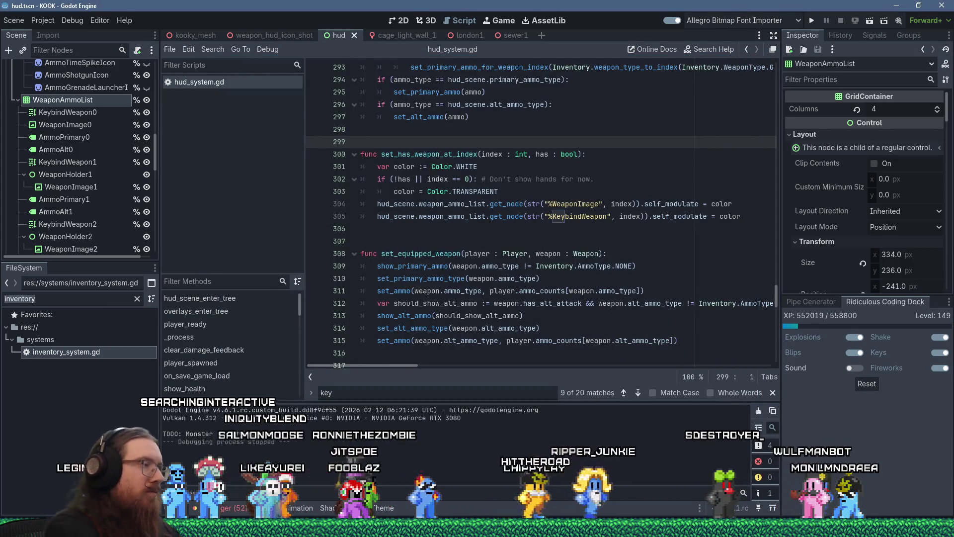
type("gloab")
key("BackSpace")
key("BackSpace")
type("bal.gd")
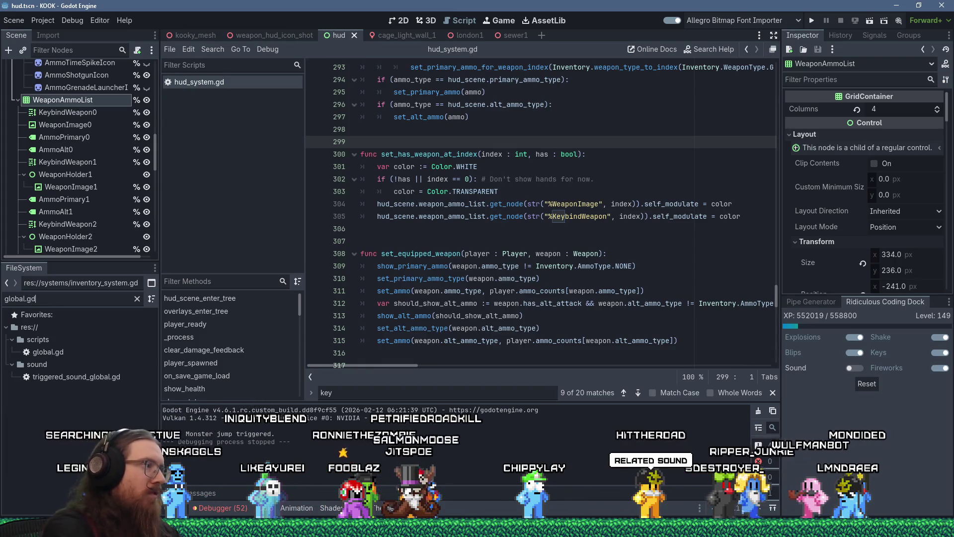
double_click(55, 354)
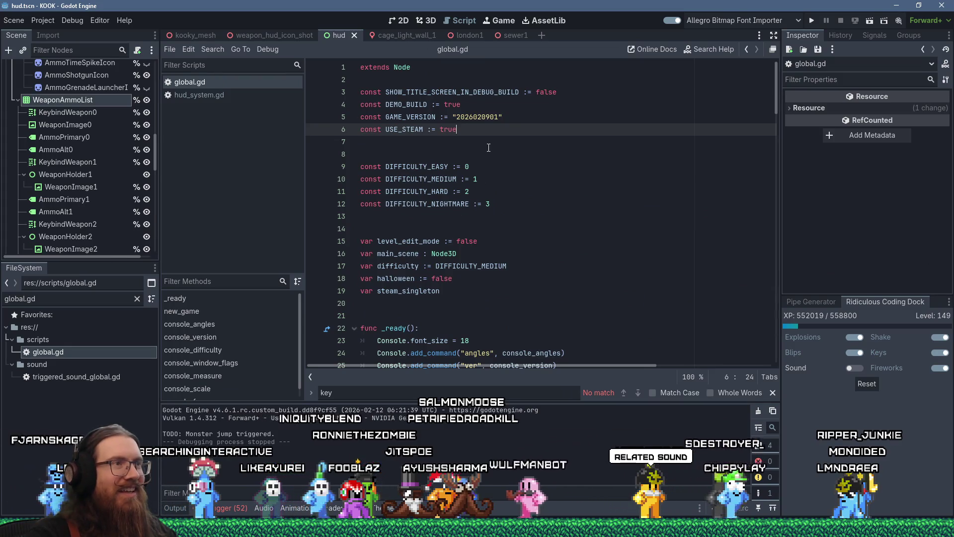
left_click(486, 118)
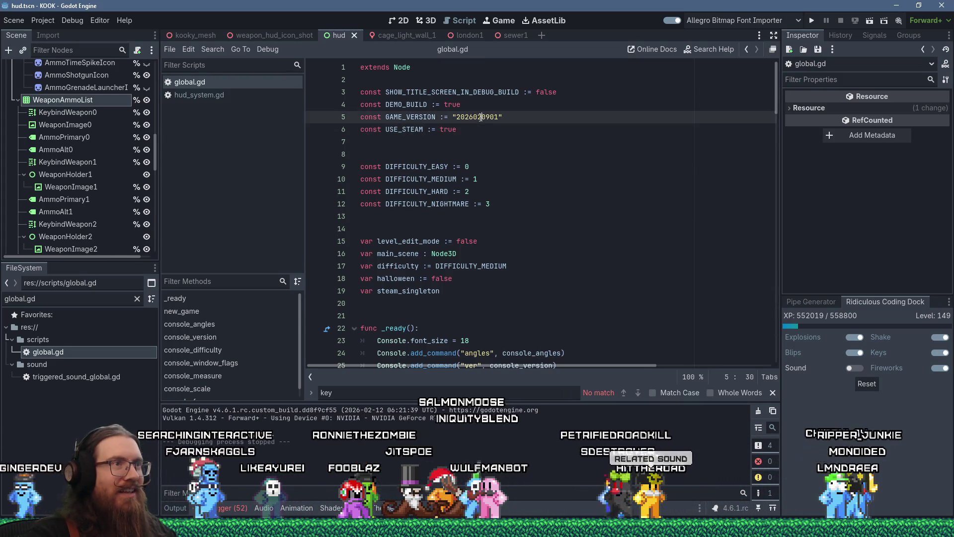
left_click(483, 120)
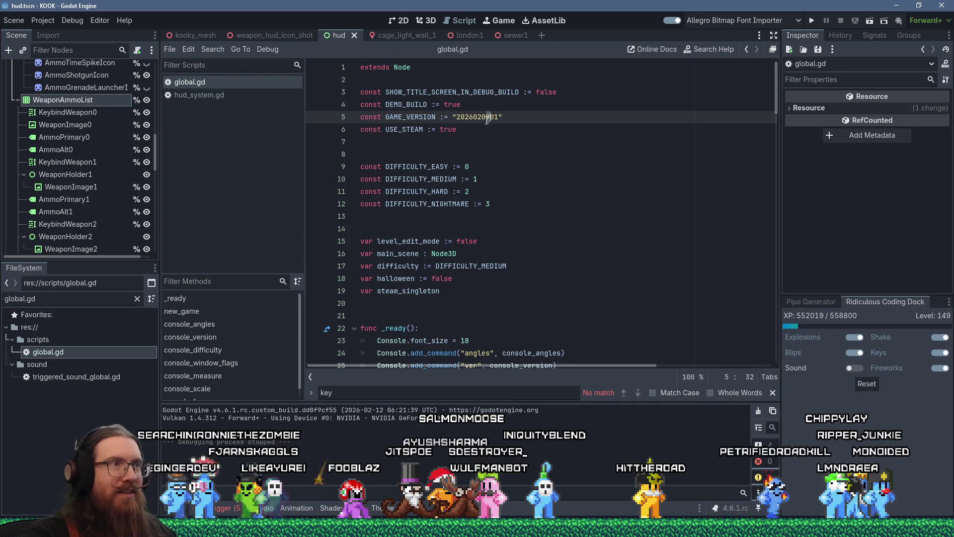
left_click(490, 121)
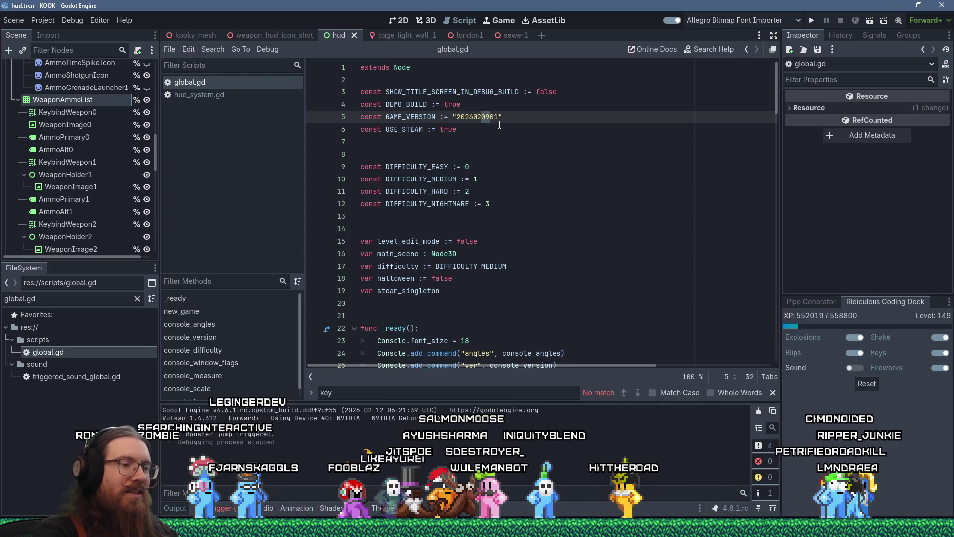
key("BackSpace")
key("BackSpace")
type("13")
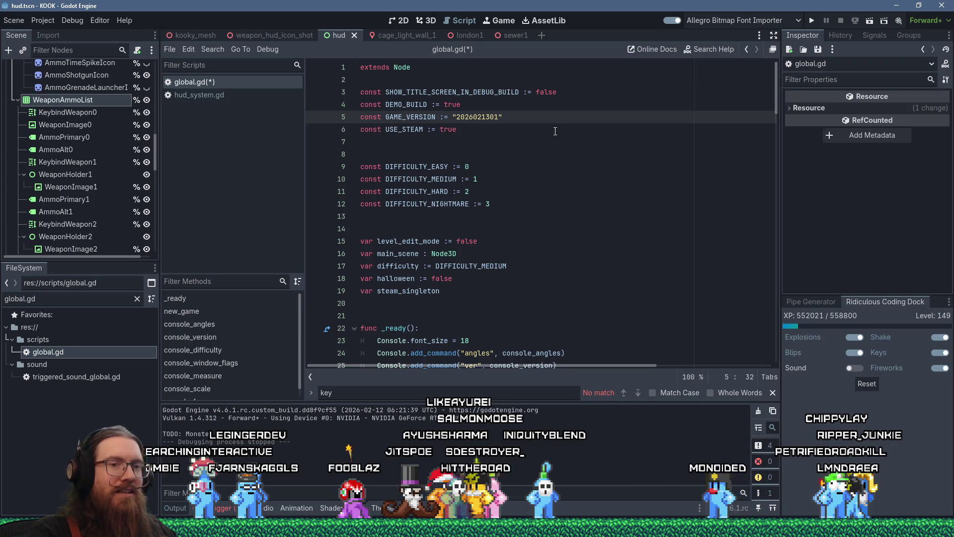
left_click(555, 131)
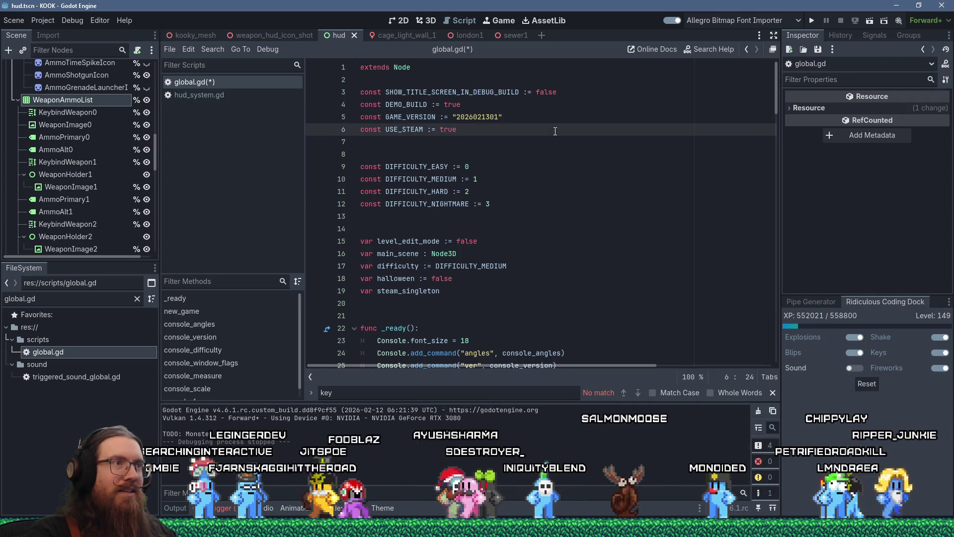
key("ctrl+s")
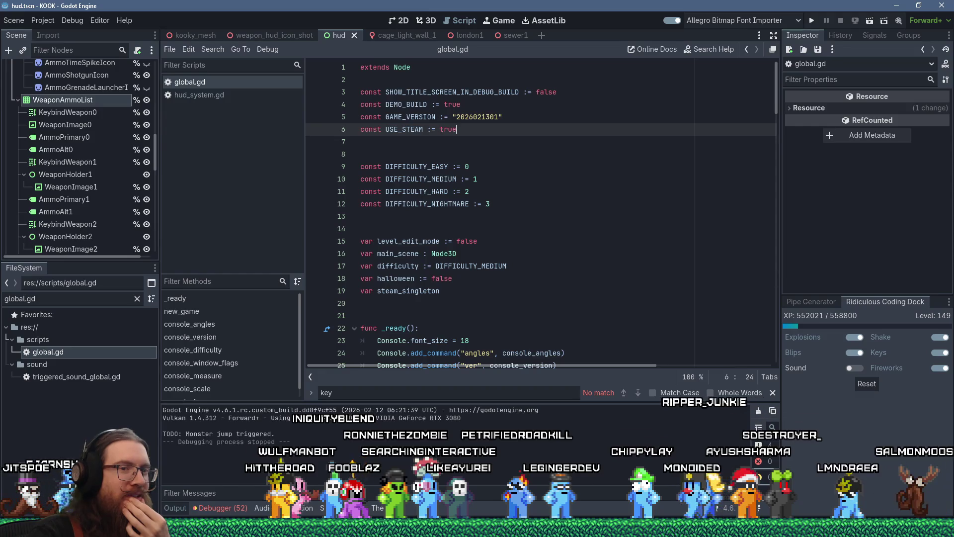
Check today's date in the calendar, then save global.gd again
key("super+alt+d")
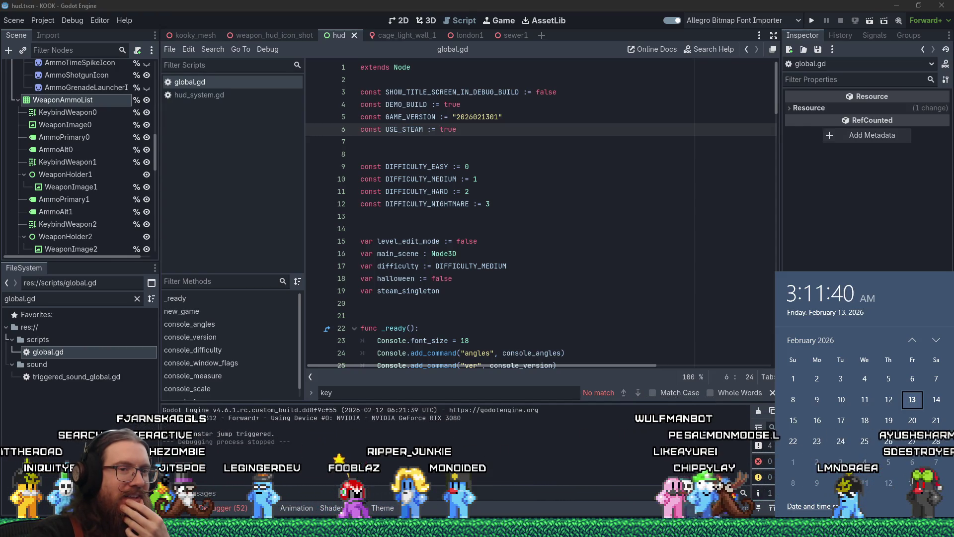
left_click(543, 213)
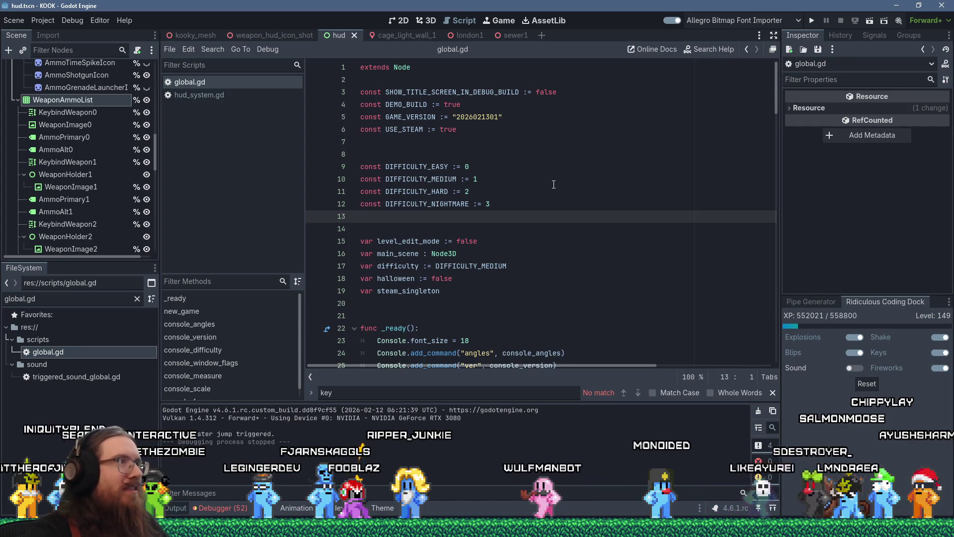
key("ctrl+s")
key("alt+Tab")
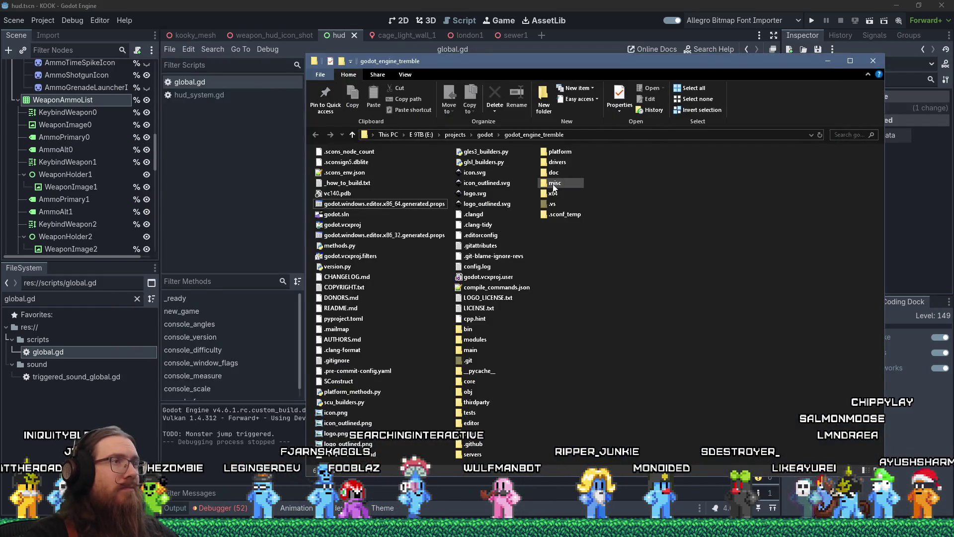
Export the Windows Desktop DEMO preset as KOOK_Demo.exe, replacing the existing build
key("alt+Tab")
key("alt+Tab")
key("alt+Tab")
key("alt+shift+Tab")
key("alt+shift+Tab")
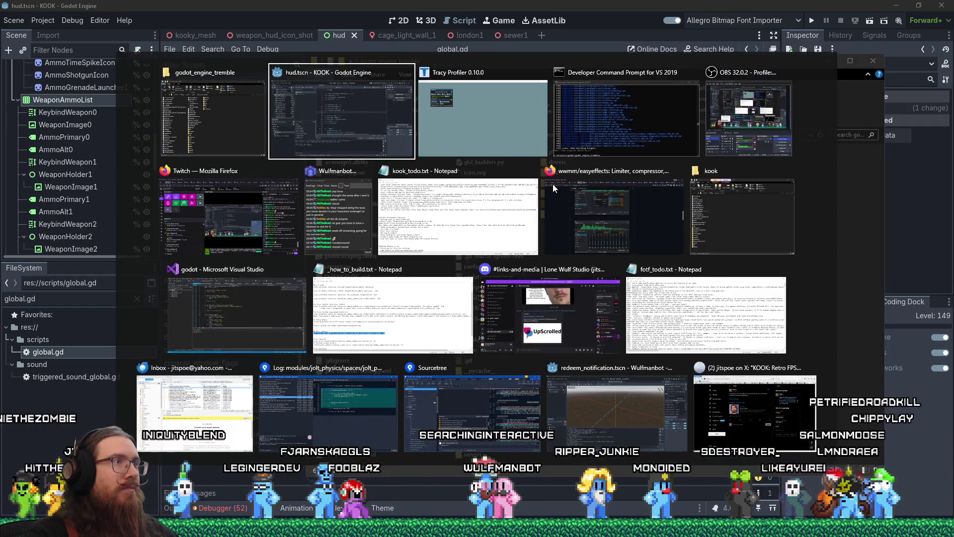
left_click(48, 20)
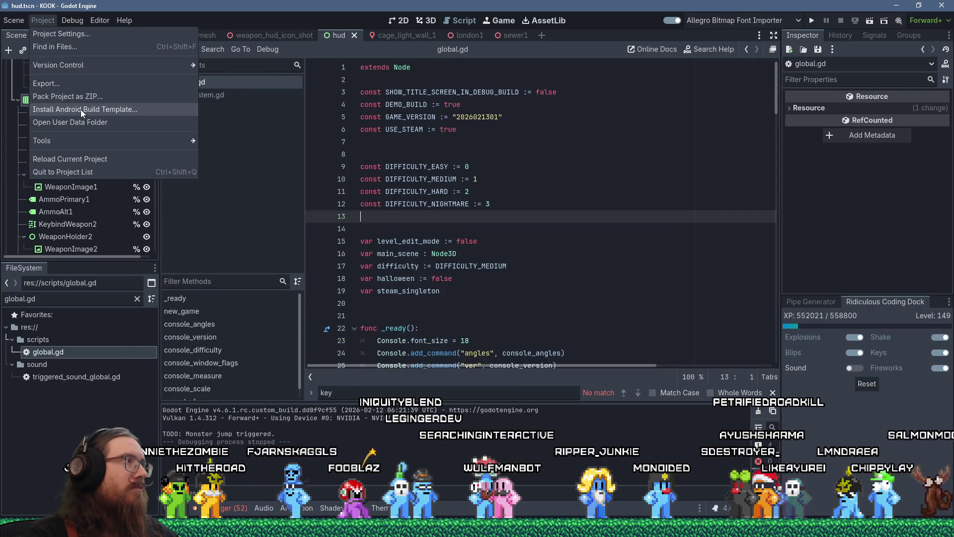
mouse_move(75, 22)
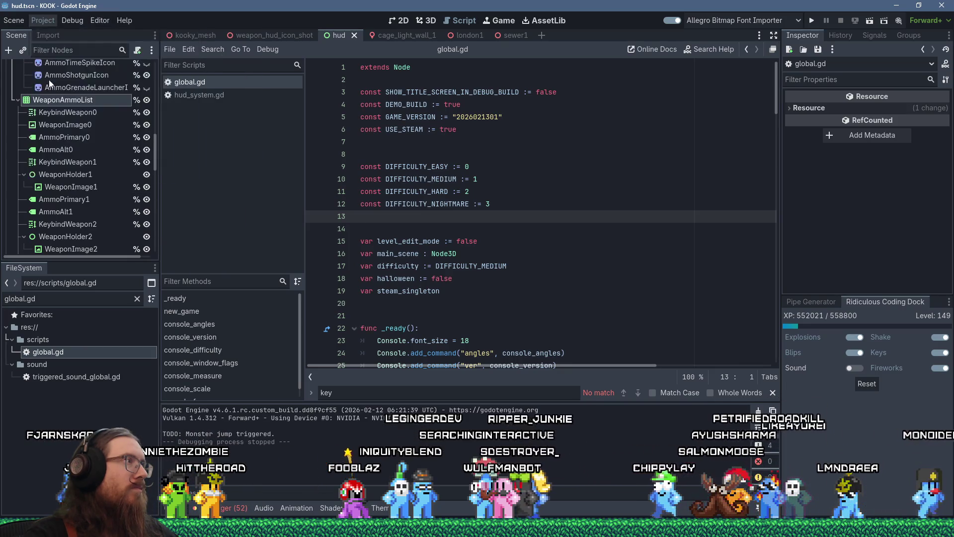
left_click(49, 82)
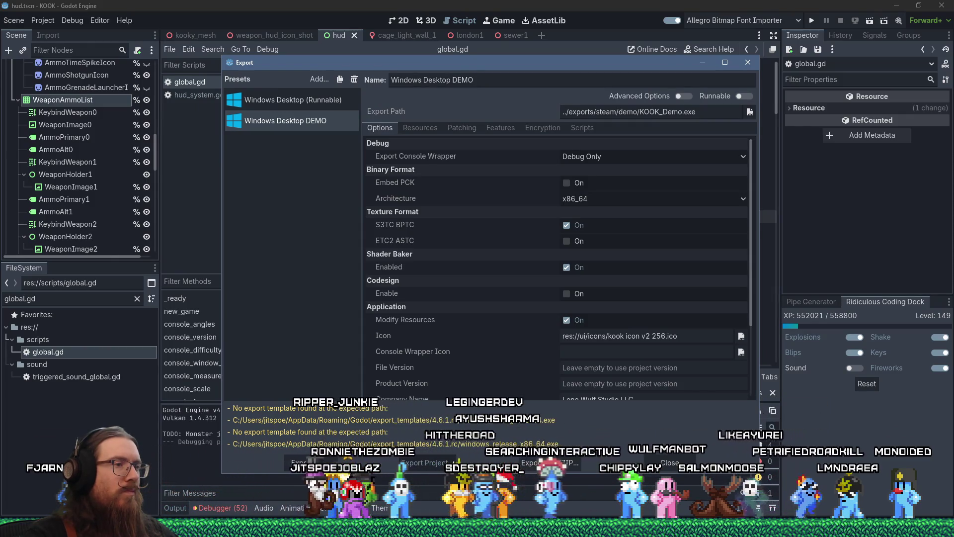
left_click(452, 462)
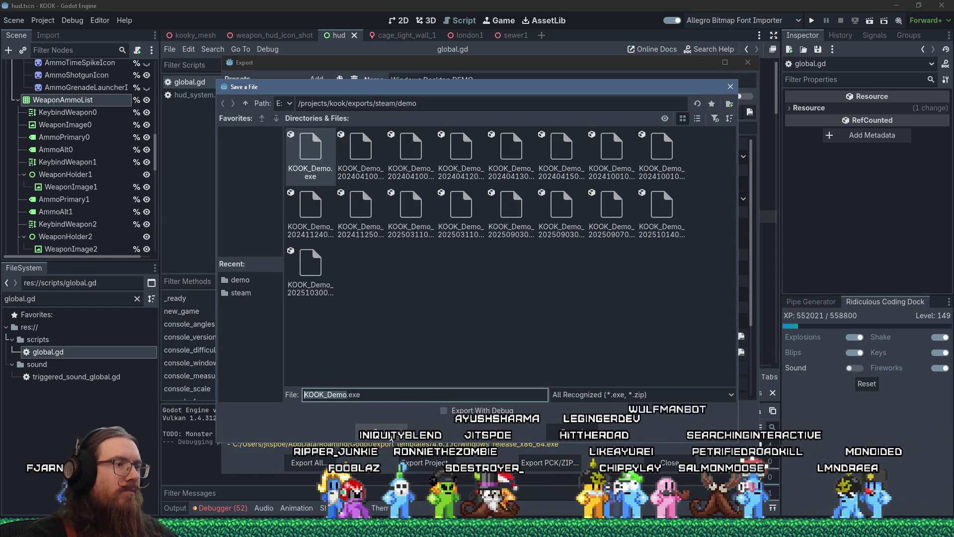
left_click(389, 433)
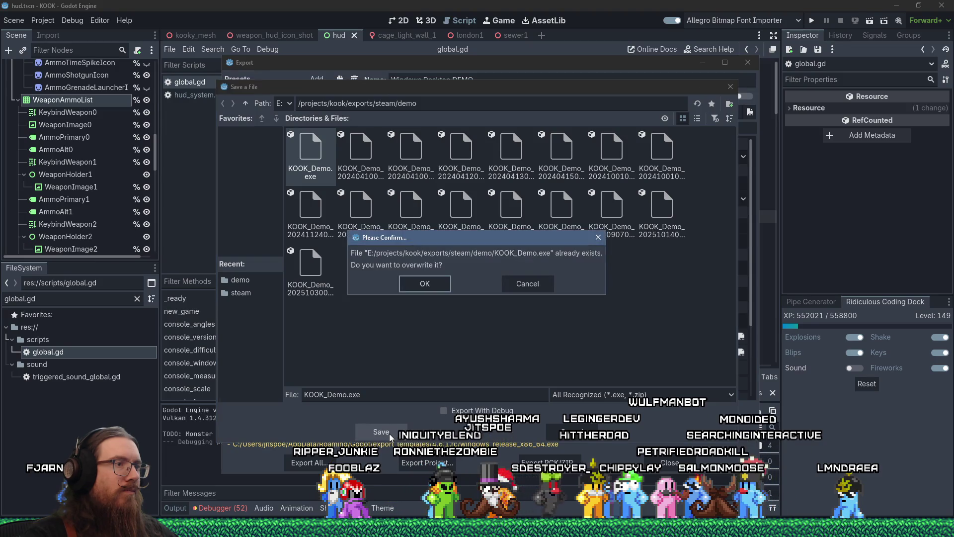
left_click(434, 285)
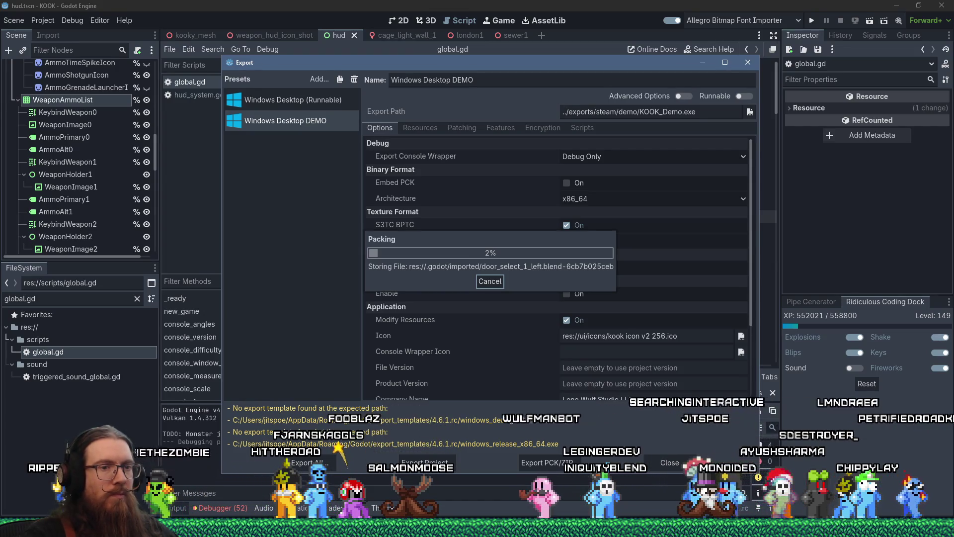
left_click(779, 286)
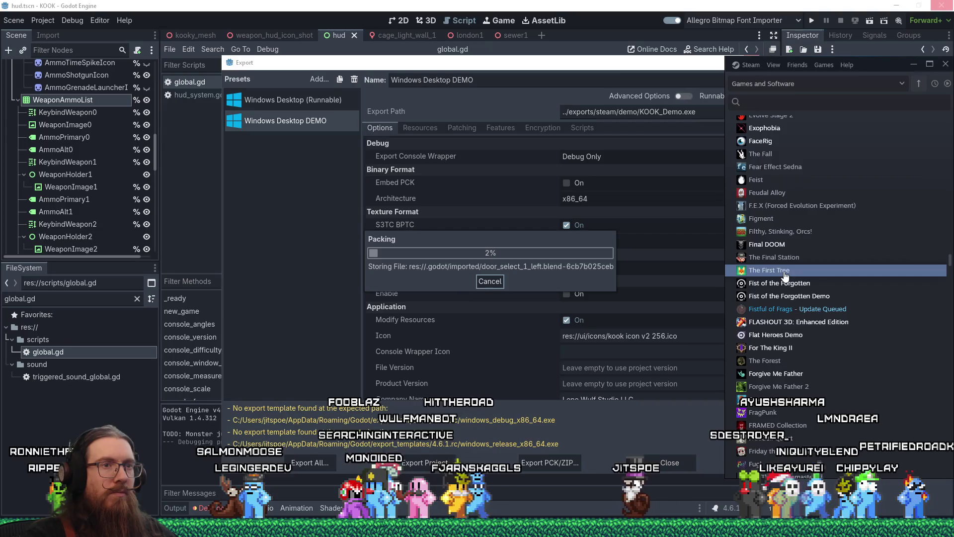
Browse the KOOK Demo's installed files from its Properties in the Steam library
left_click(784, 272)
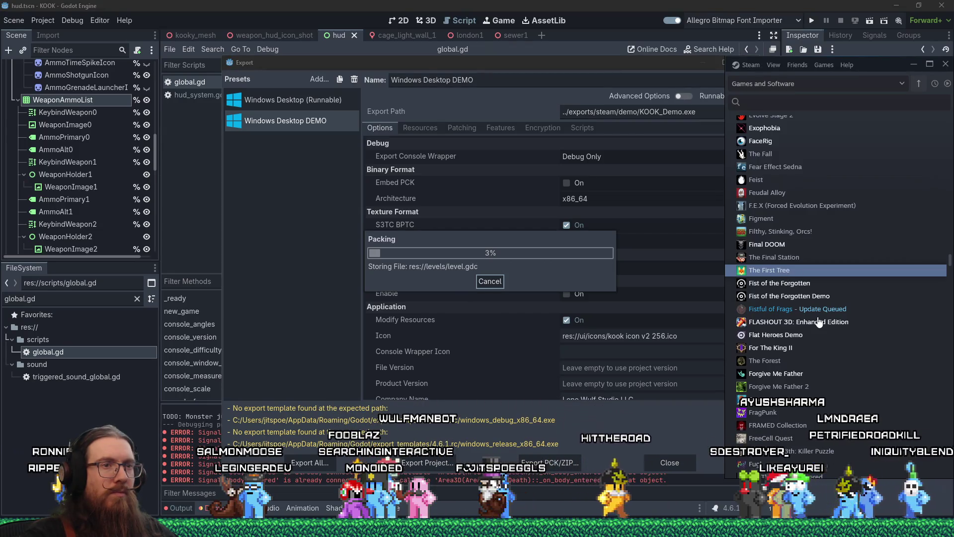
scroll(818, 321, "down", 15)
left_click(761, 336)
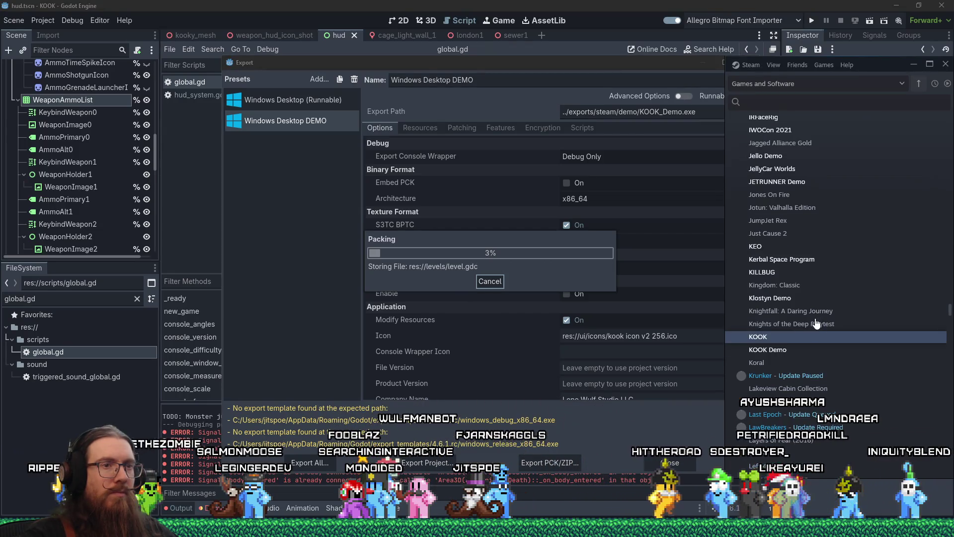
right_click(774, 351)
left_click(801, 360)
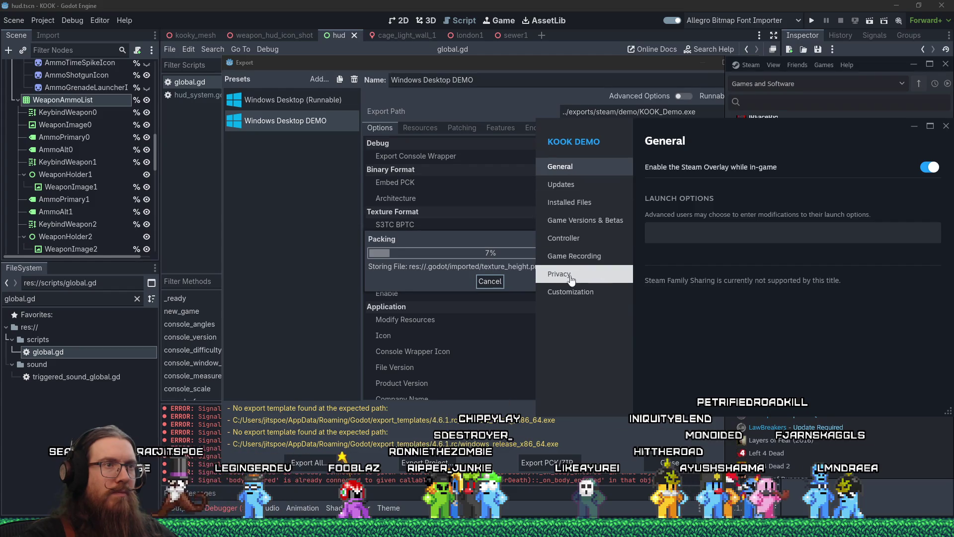
left_click(579, 204)
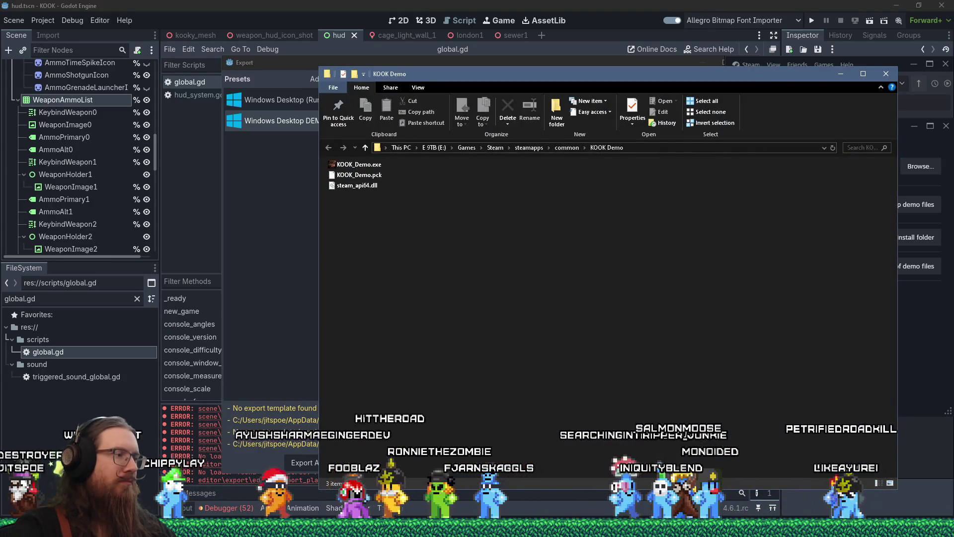
Open the kook exports steam folder through Run and move its window to the left
left_click(204, 527)
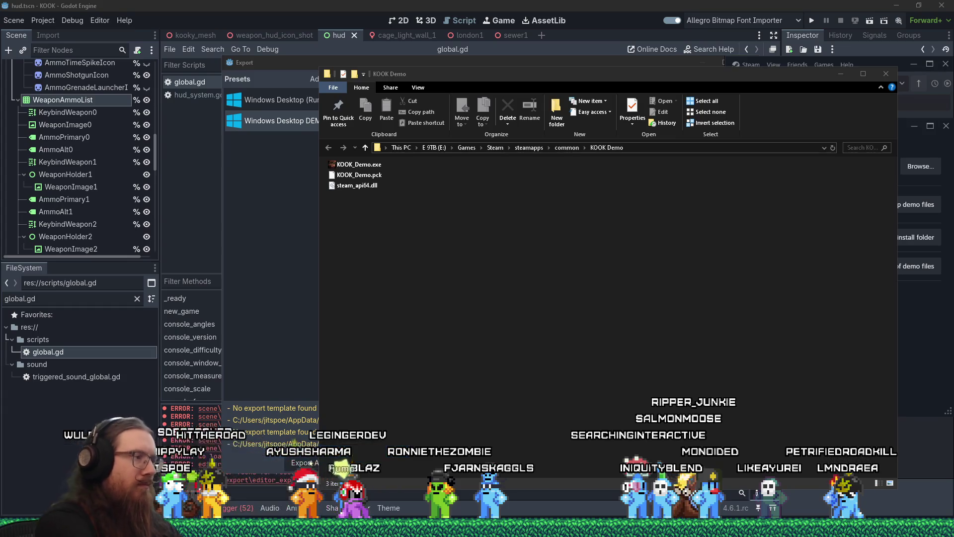
key("super+r")
type("e:\\projects\\kook\\")
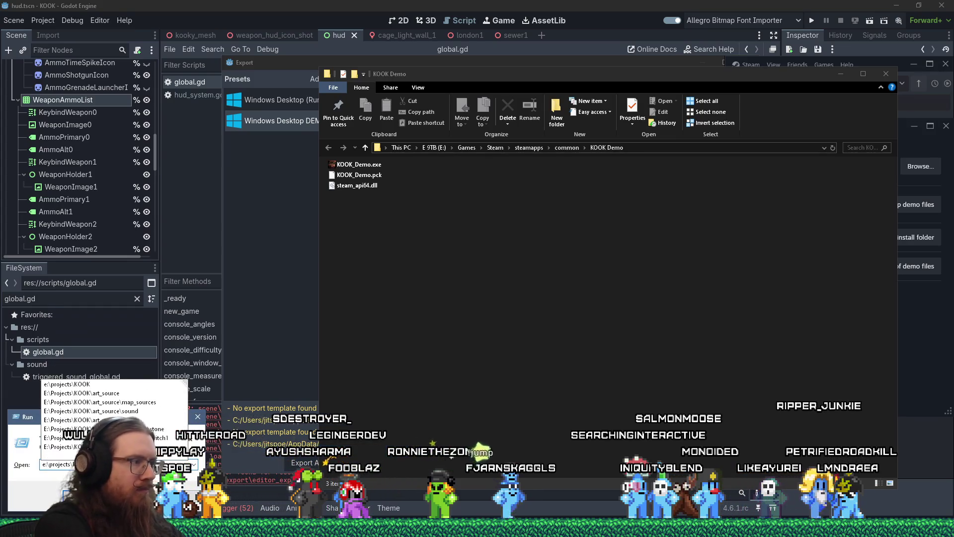
type("ex")
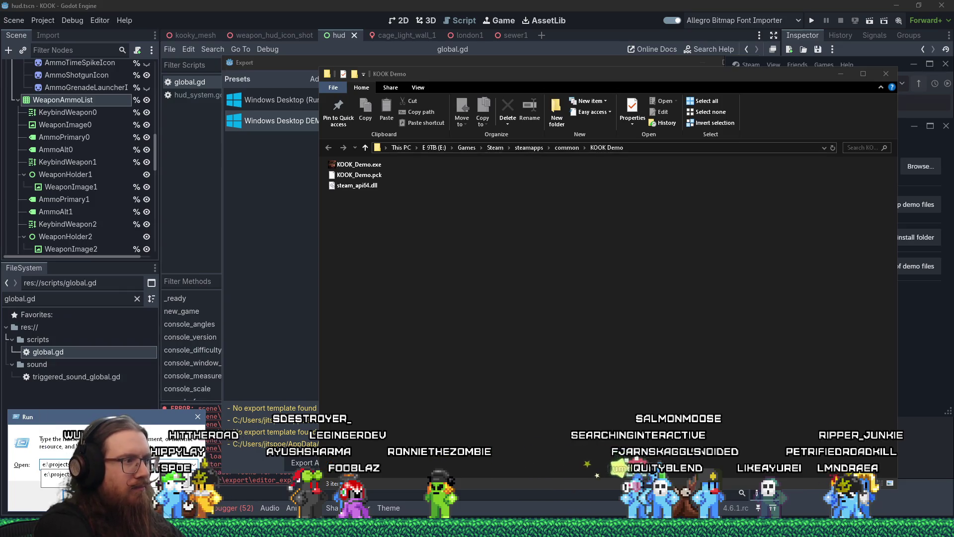
key("Return")
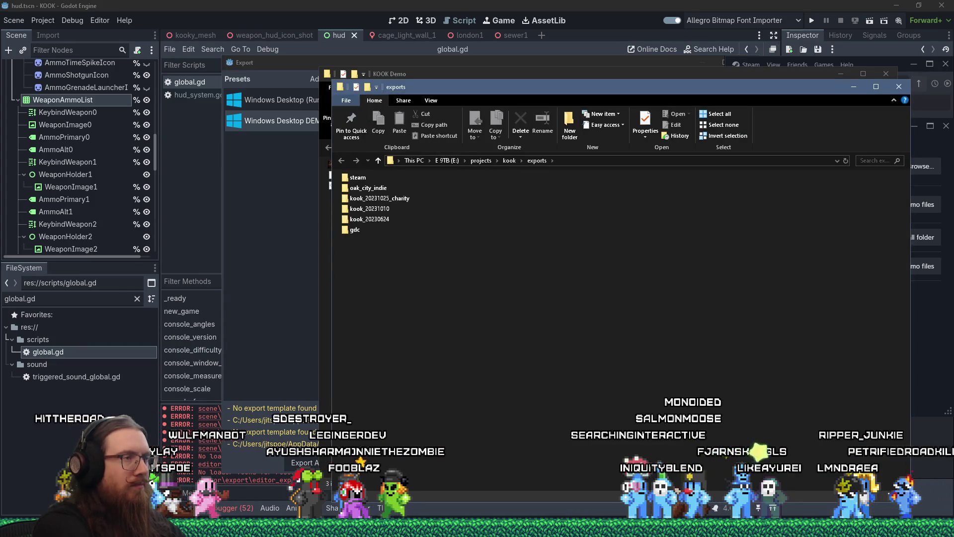
double_click(358, 178)
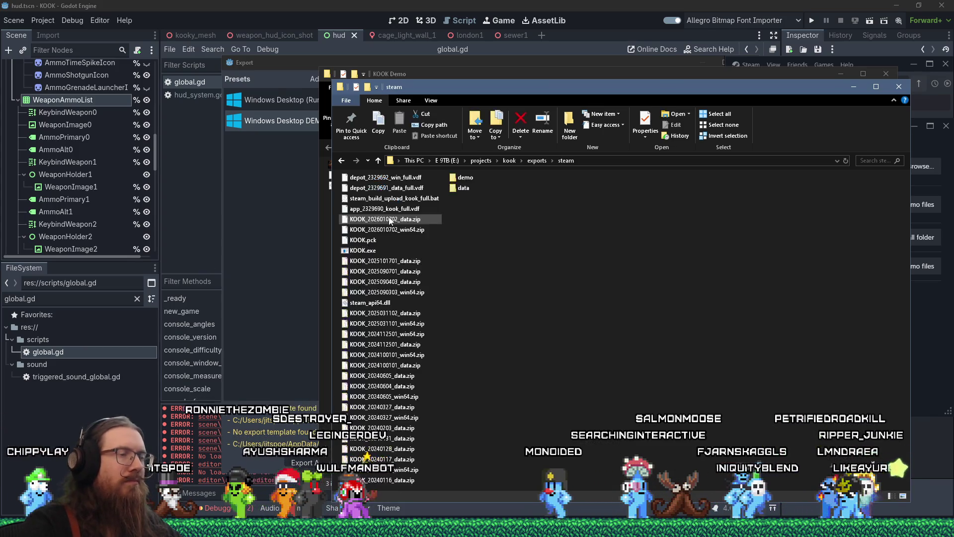
left_click_drag(497, 86, 244, 53)
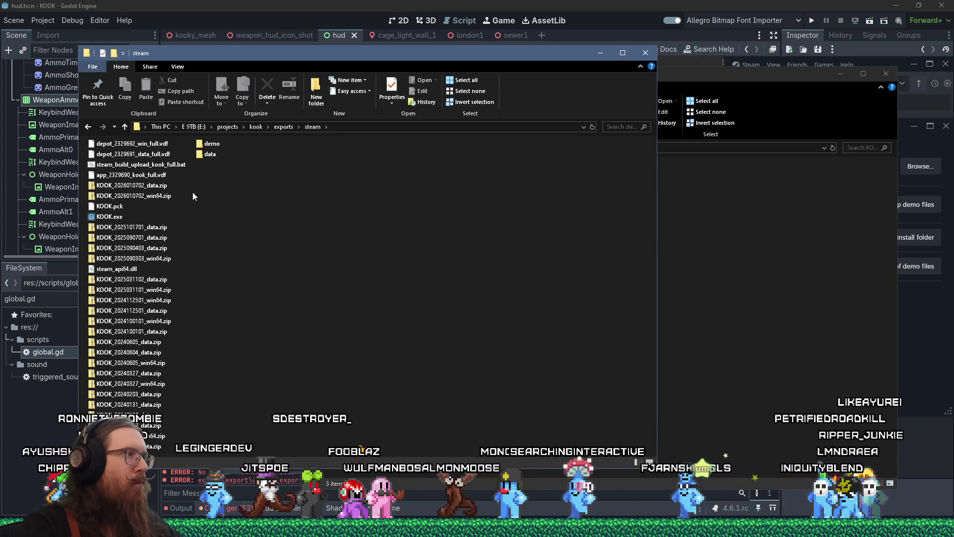
Inspect KOOK.exe's file properties twice
left_click(127, 216)
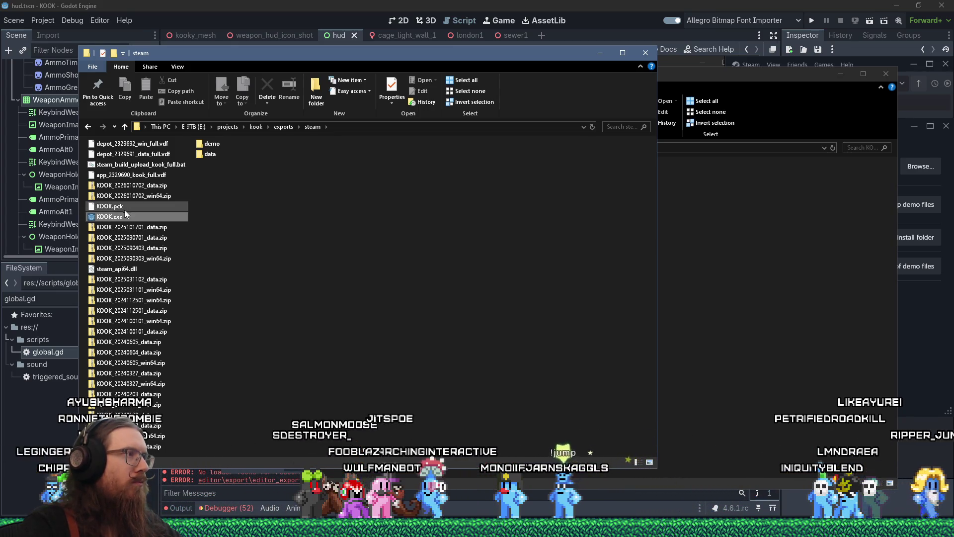
left_click(121, 207, "shift")
left_click(126, 217)
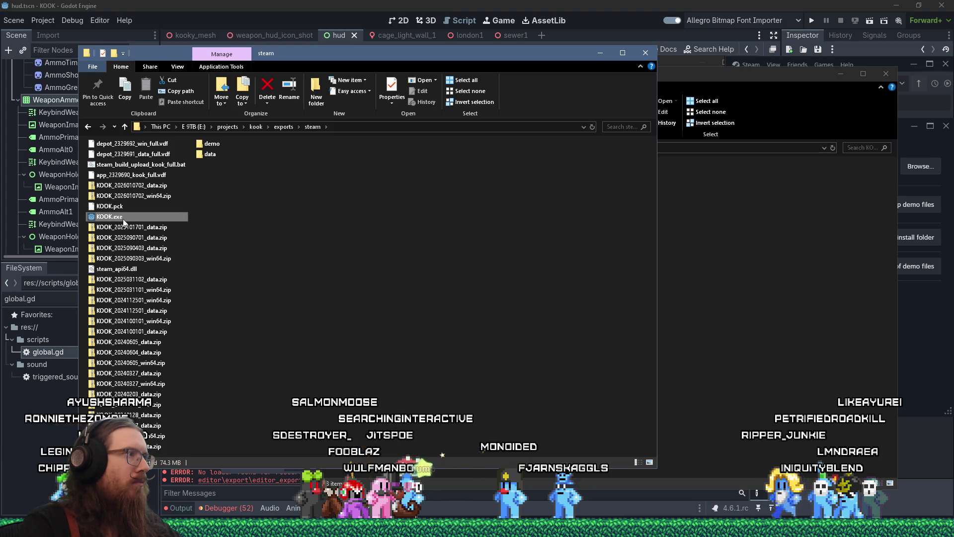
right_click(123, 218)
left_click(174, 499)
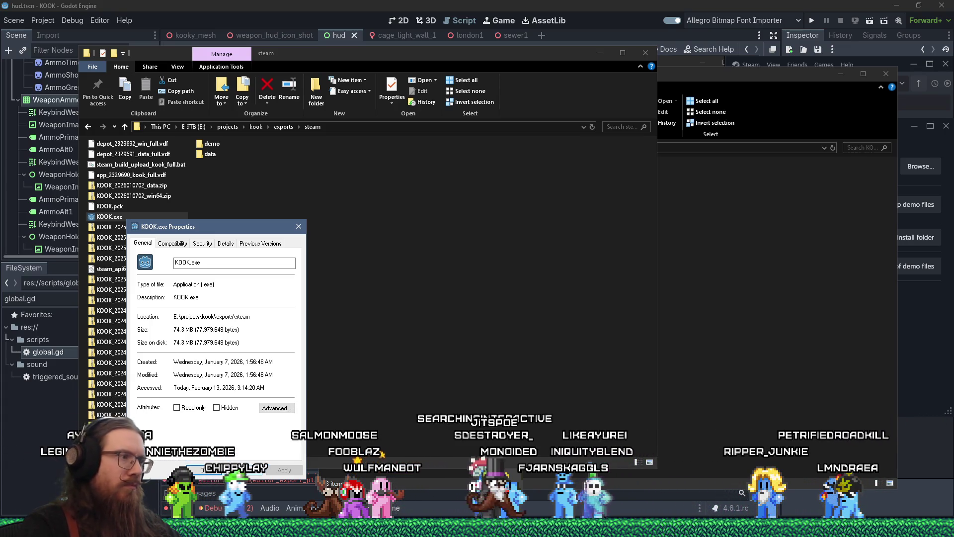
left_click(243, 474)
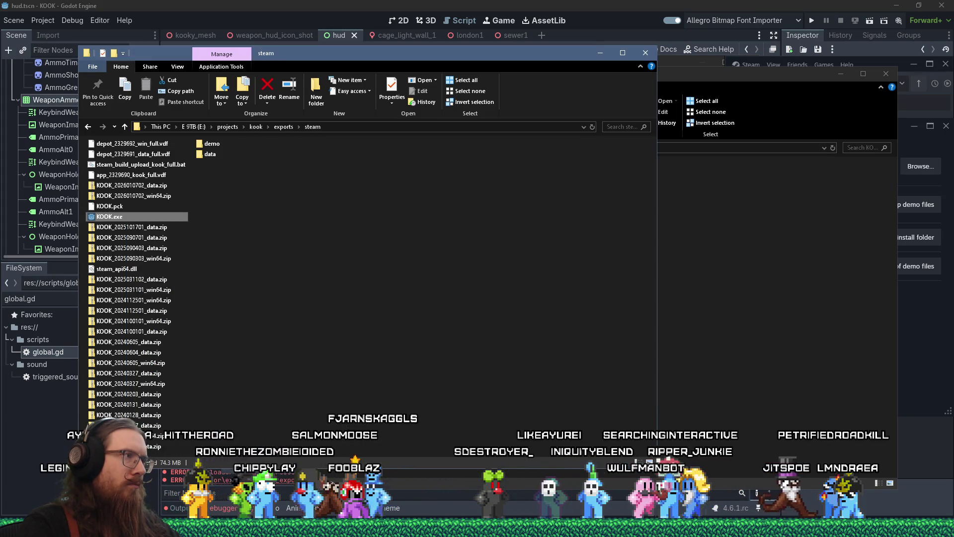
left_click(250, 353)
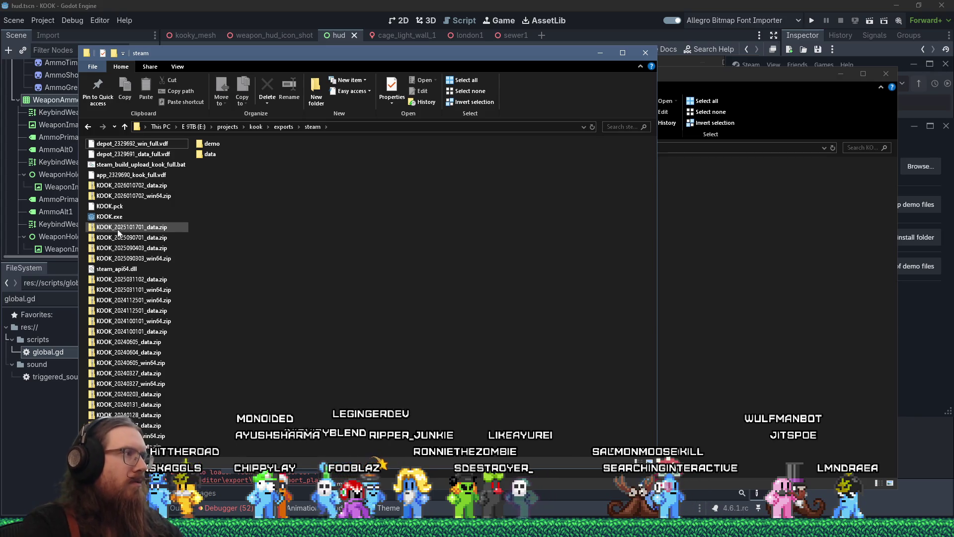
right_click(104, 221)
left_click(171, 503)
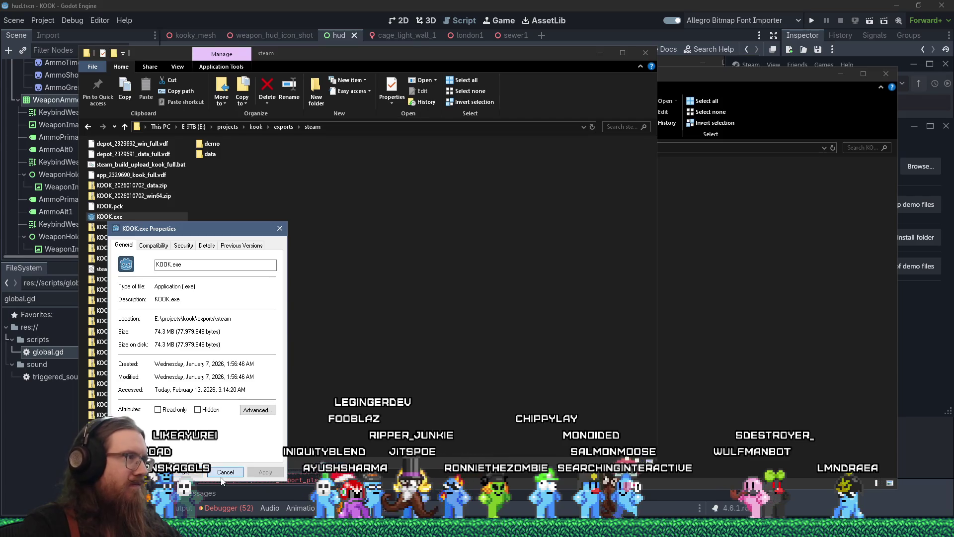
left_click(224, 472)
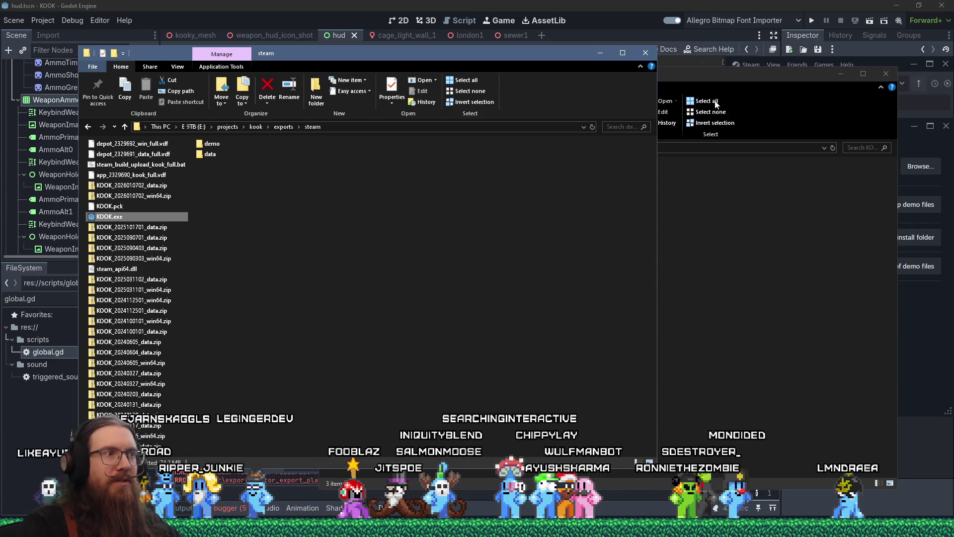
Open e:\projects\godot\godot_engine_tremble\bin through the Run box
key("super+r")
type("e")
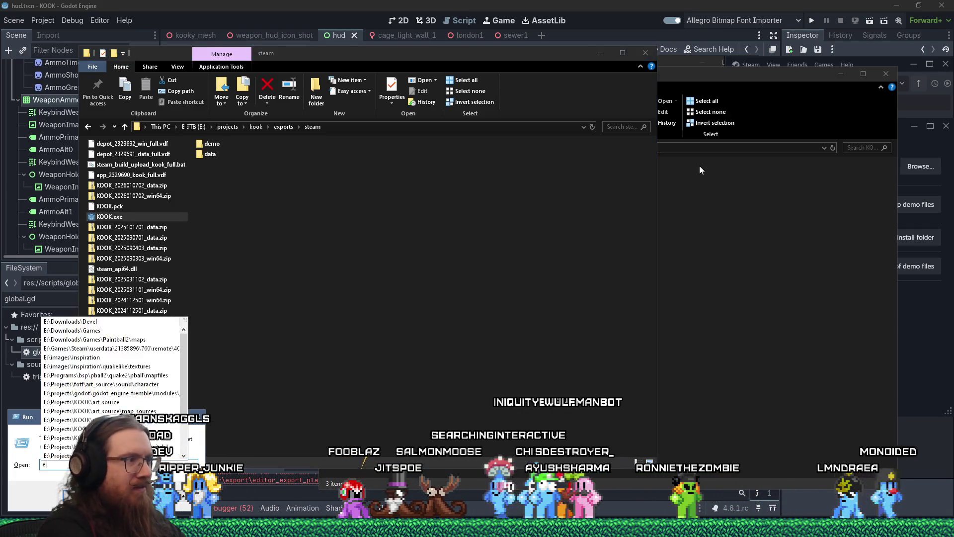
type("roject")
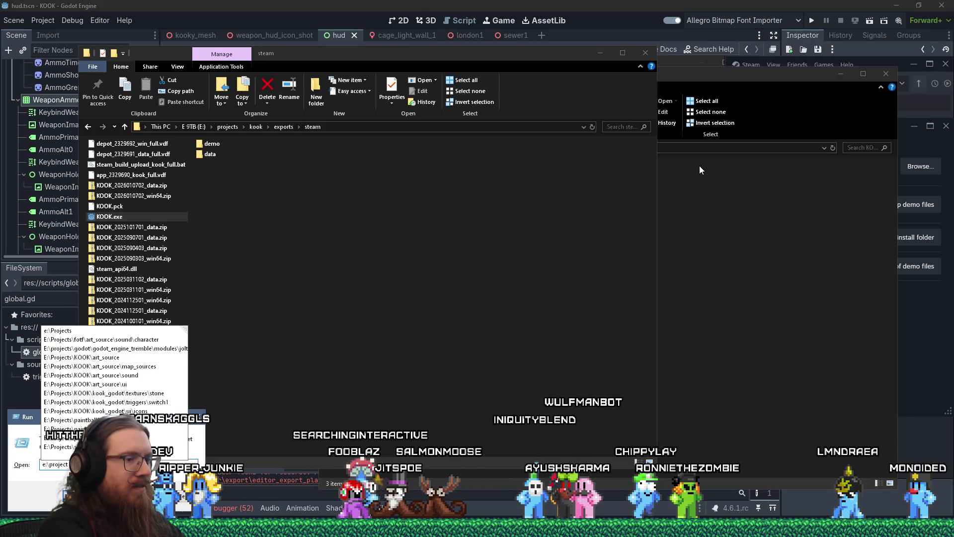
type("\\godot\\")
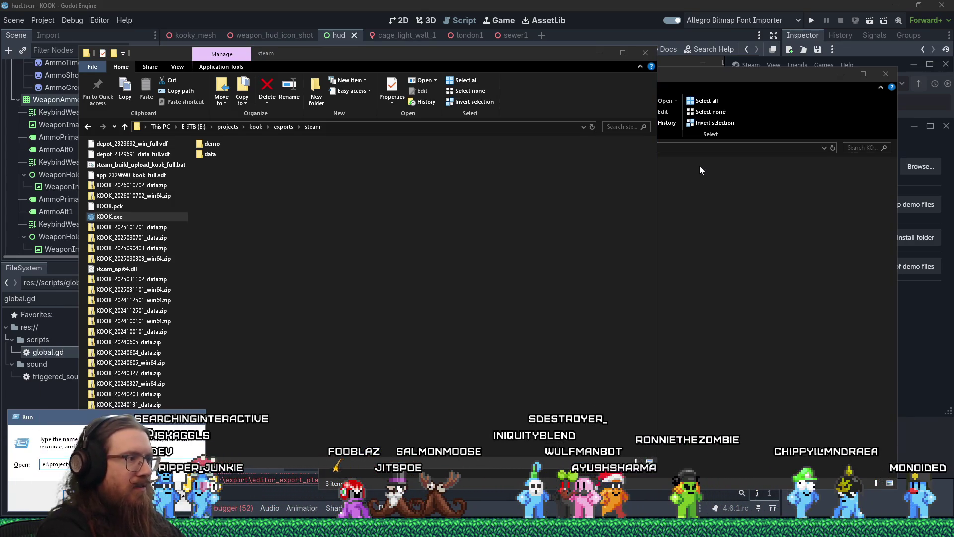
type("godot")
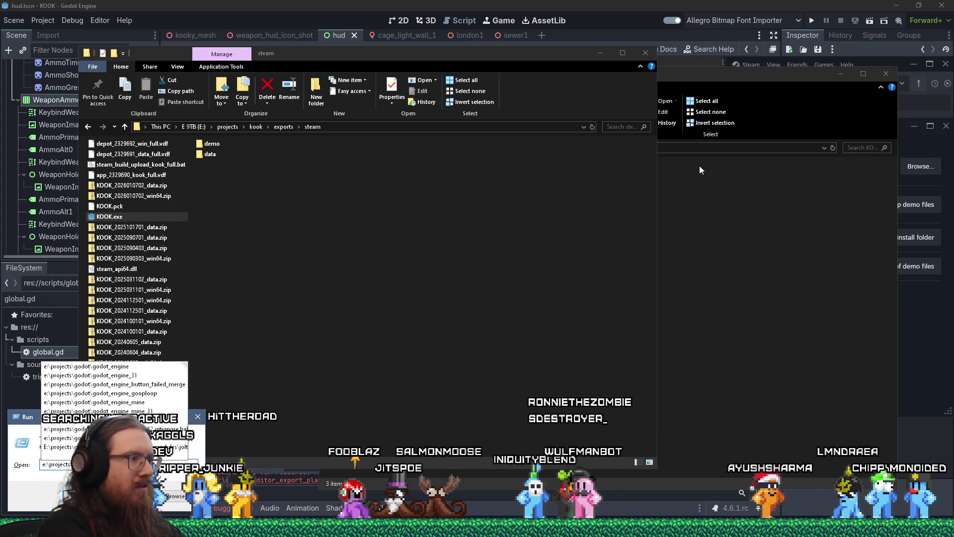
key("Escape")
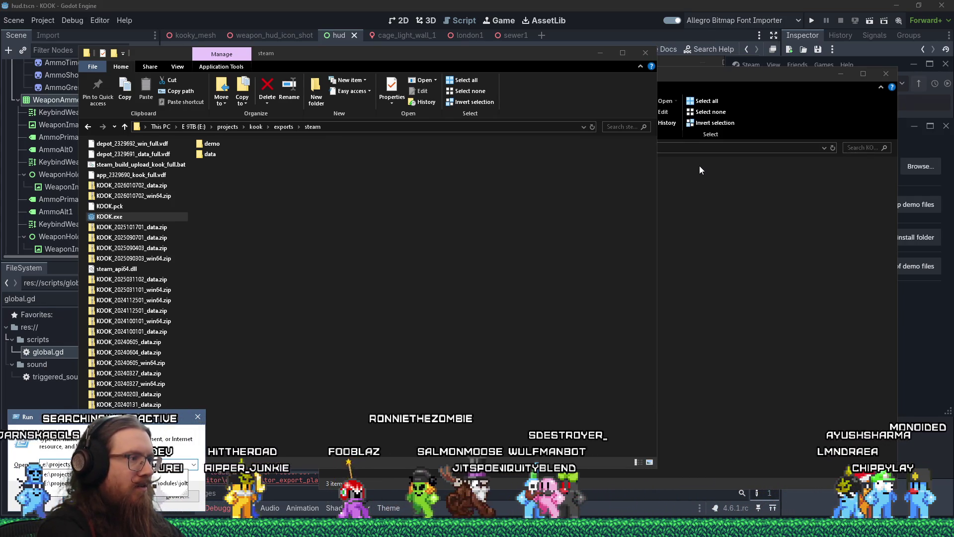
type("_engine_tremble\\")
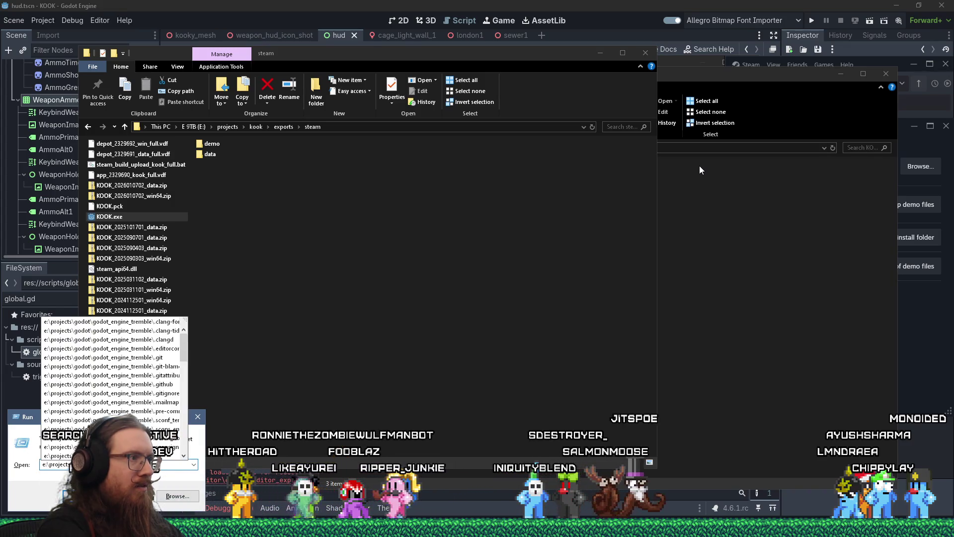
type("bin")
key("Return")
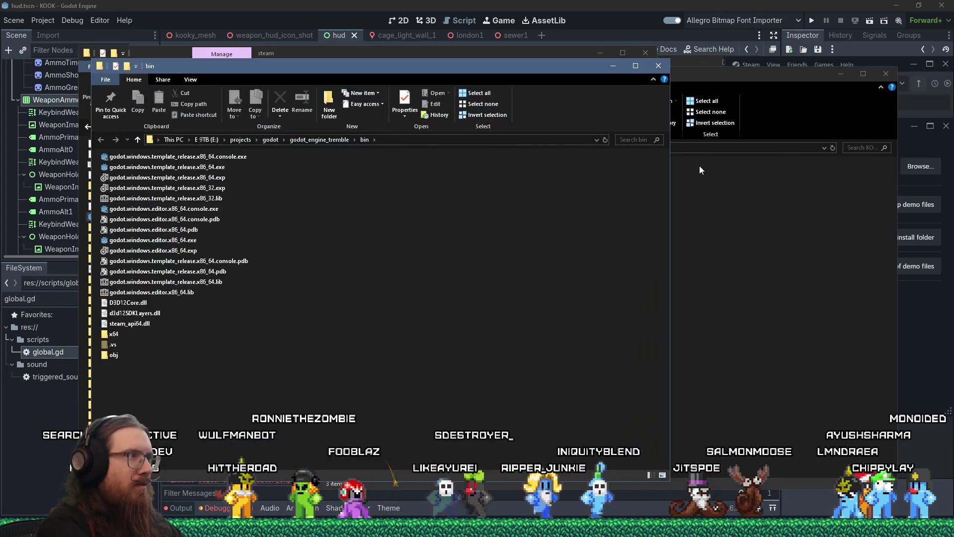
Read the release template executable's Properties details, then switch back to Godot's Export dialog
right_click(353, 219)
mouse_move(410, 237)
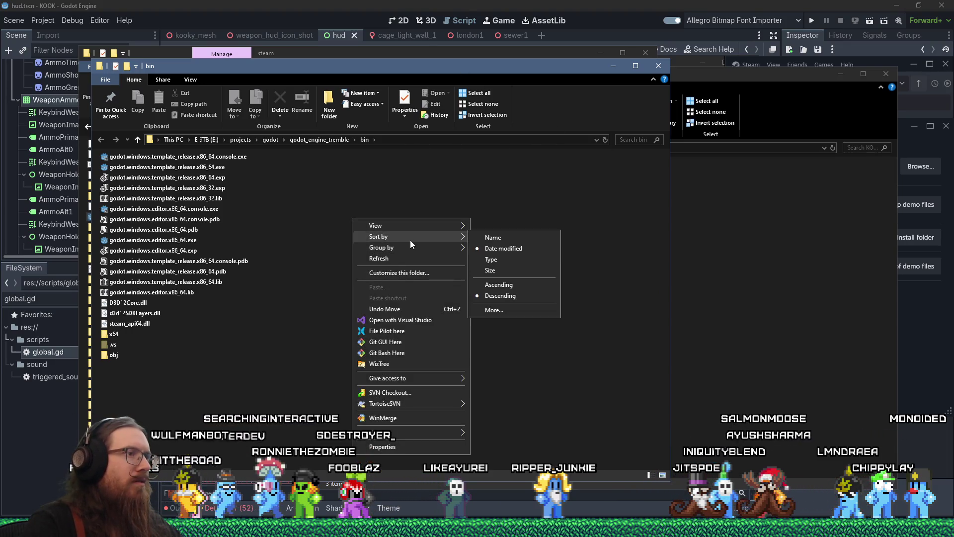
left_click(395, 186)
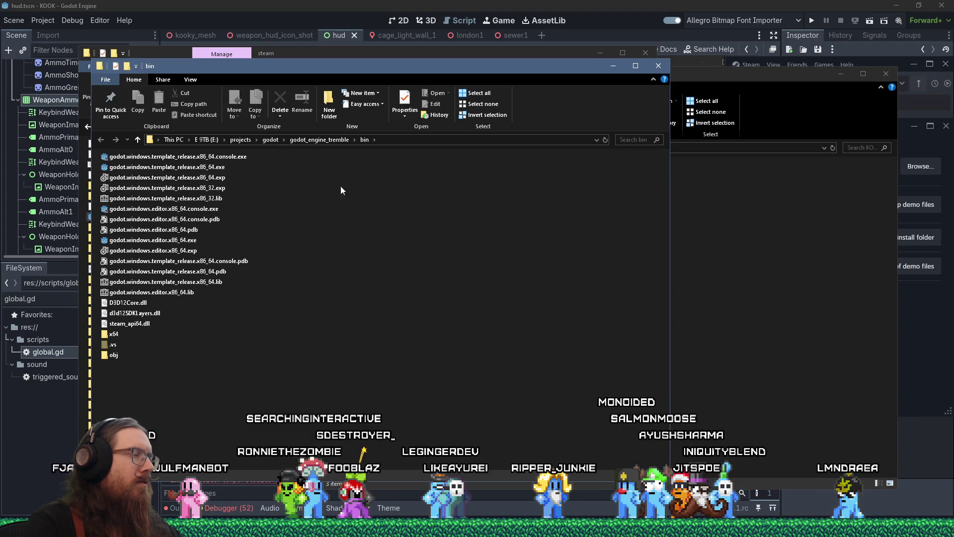
right_click(212, 172)
key("r")
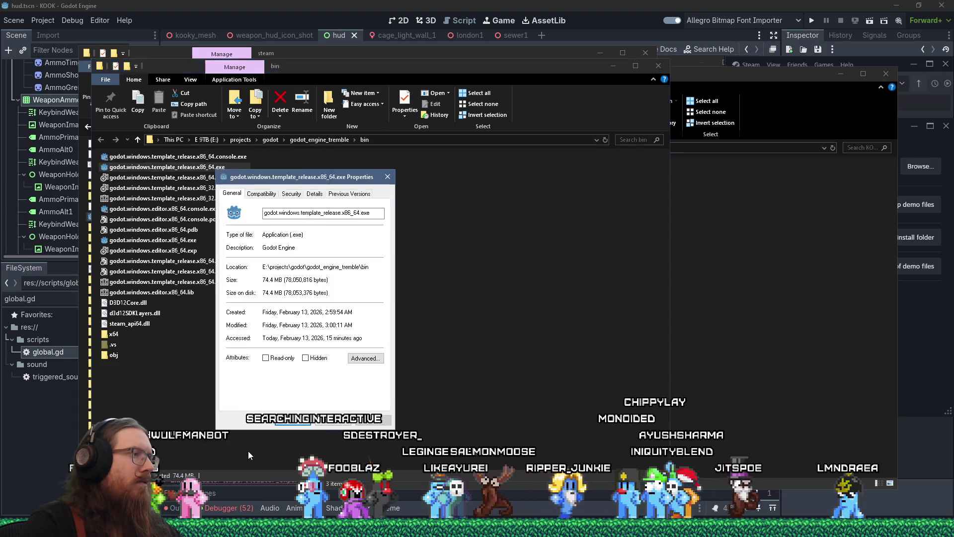
left_click(341, 425)
left_click(381, 4)
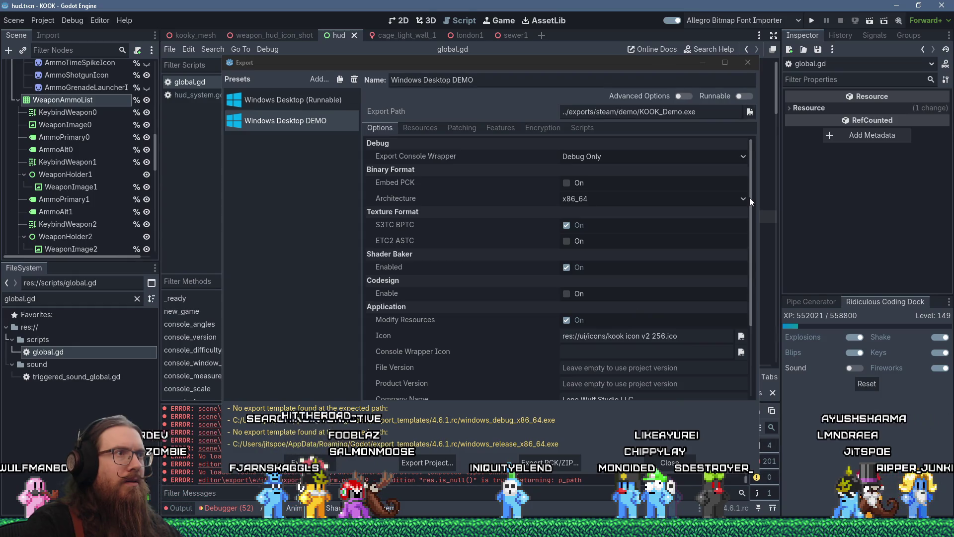
Review the DEMO preset's Options and Resources tabs, then enable Advanced Options to show custom templates
mouse_move(751, 198)
left_mouse_down()
mouse_move(752, 285)
mouse_move(742, 159)
left_mouse_up()
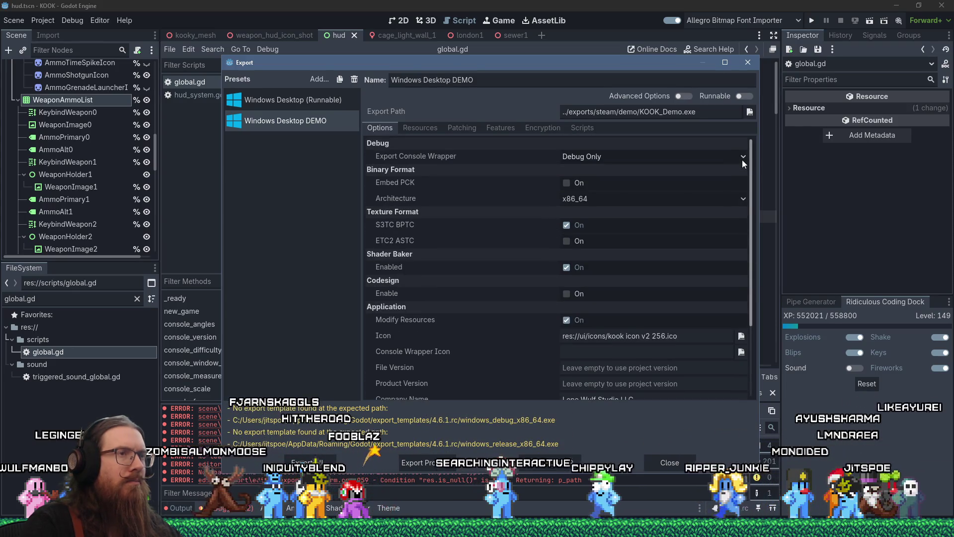
left_click(425, 128)
left_click(383, 129)
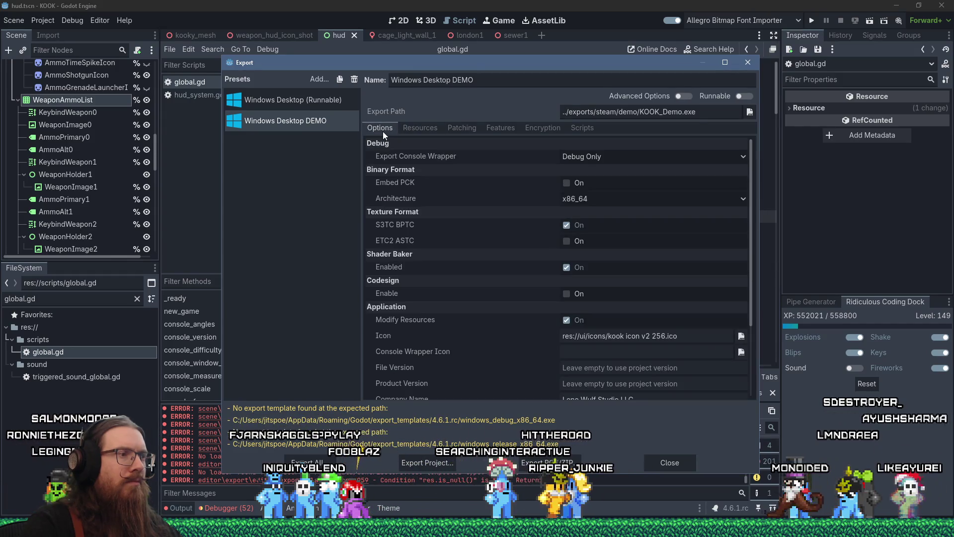
scroll(615, 319, "down", 4)
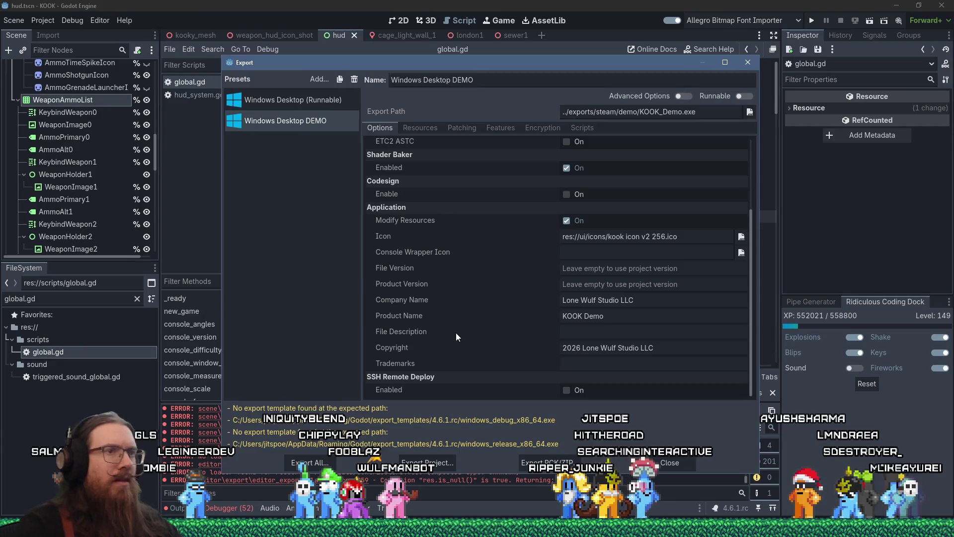
scroll(456, 331, "up", 3)
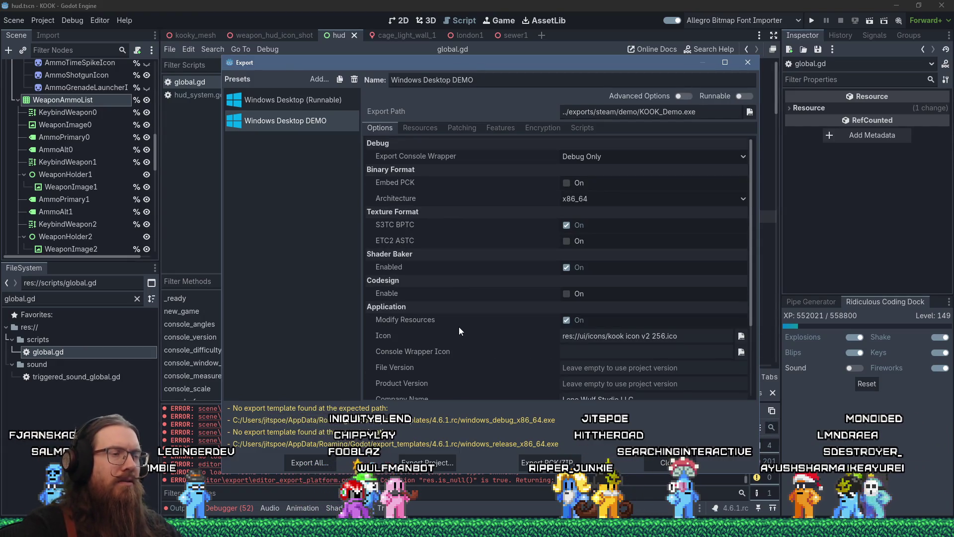
scroll(458, 326, "down", 3)
key("alt+Tab")
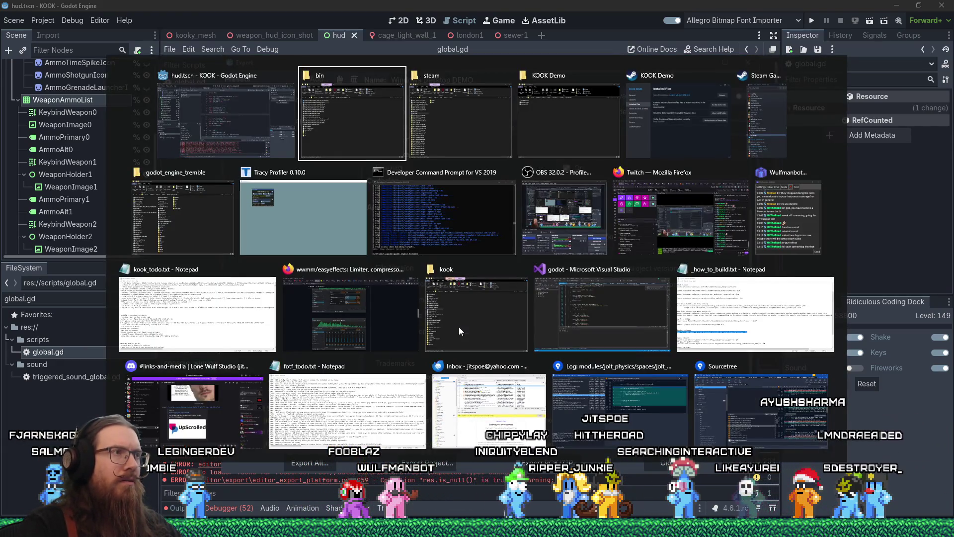
key("Escape")
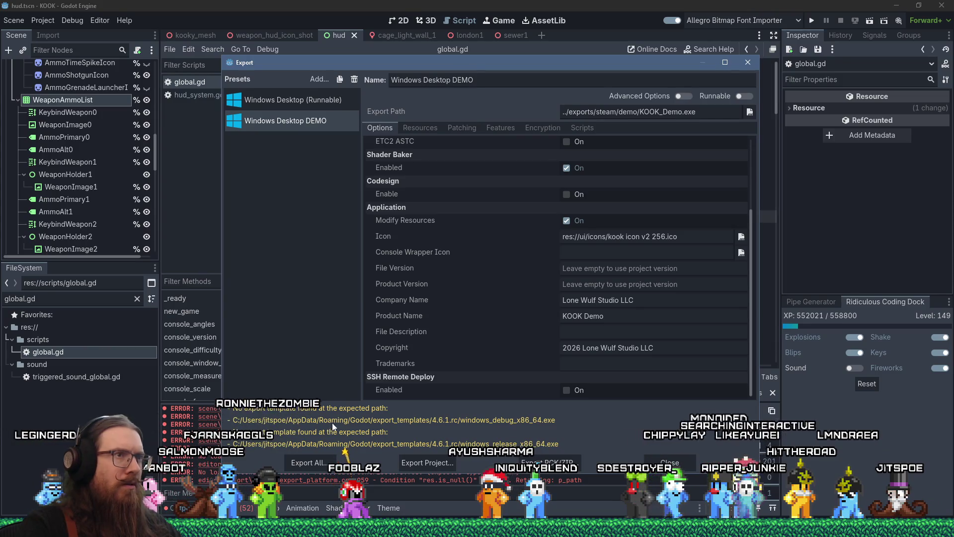
scroll(453, 331, "up", 5)
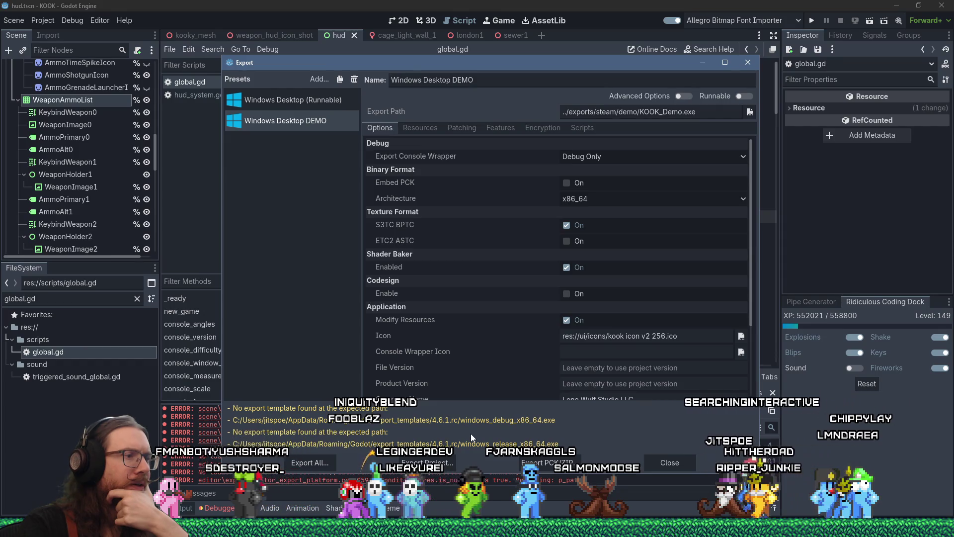
scroll(485, 324, "down", 5)
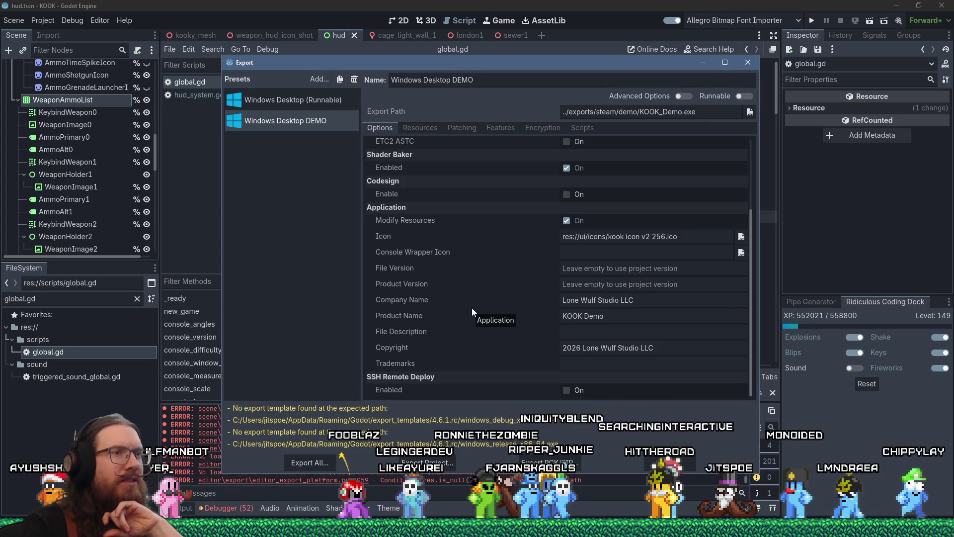
scroll(472, 309, "up", 5)
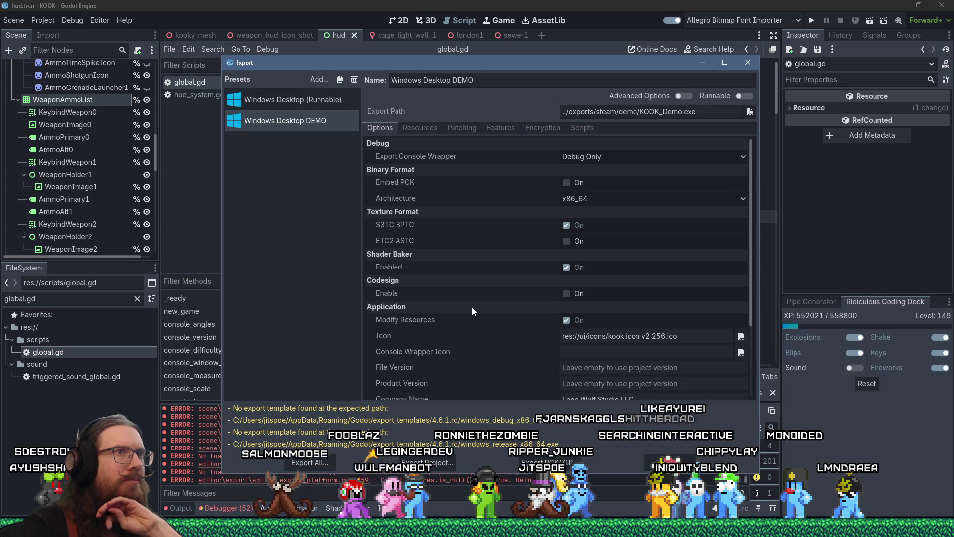
left_click(685, 95)
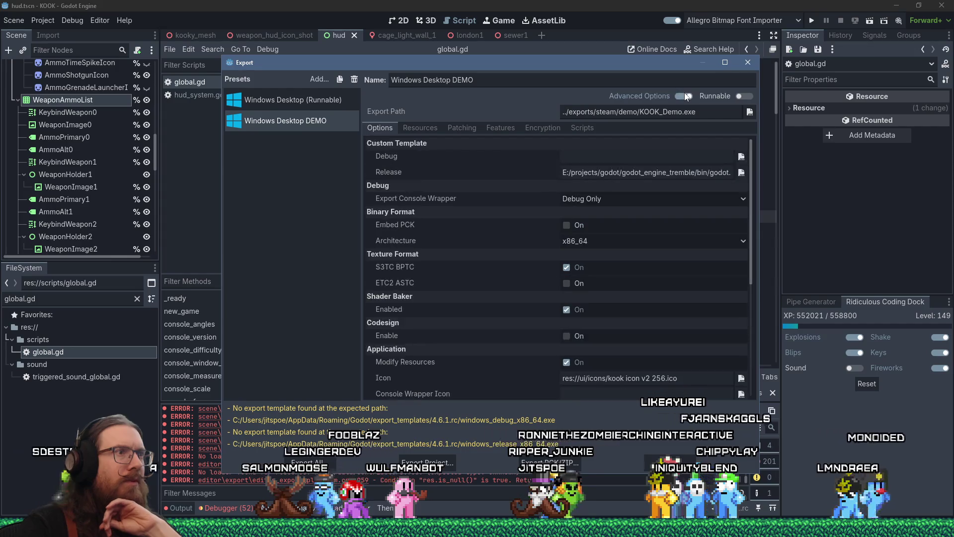
Compare the Release template path with the bin folder listing in Explorer, then open Task View
left_click_drag(623, 172, 768, 176)
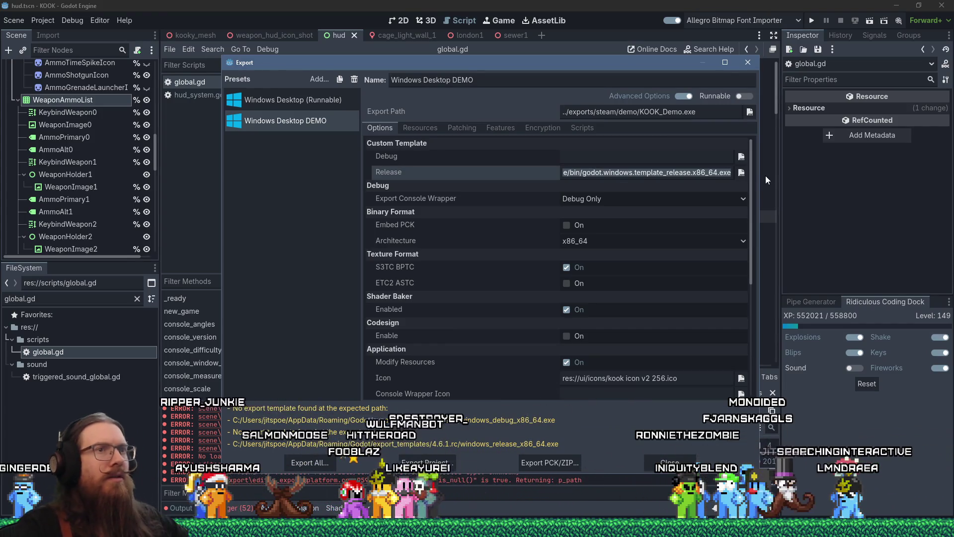
key("alt+Tab")
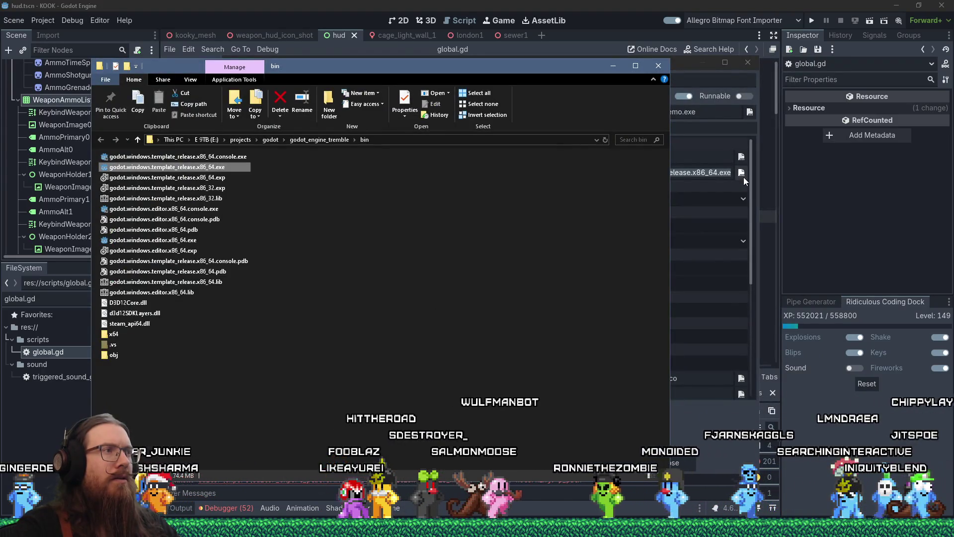
mouse_move(526, 69)
left_mouse_down()
mouse_move(438, 70)
mouse_move(525, 265)
mouse_move(513, 204)
mouse_move(467, 97)
left_mouse_up()
left_click_drag(611, 224, 467, 222)
left_click(659, 173)
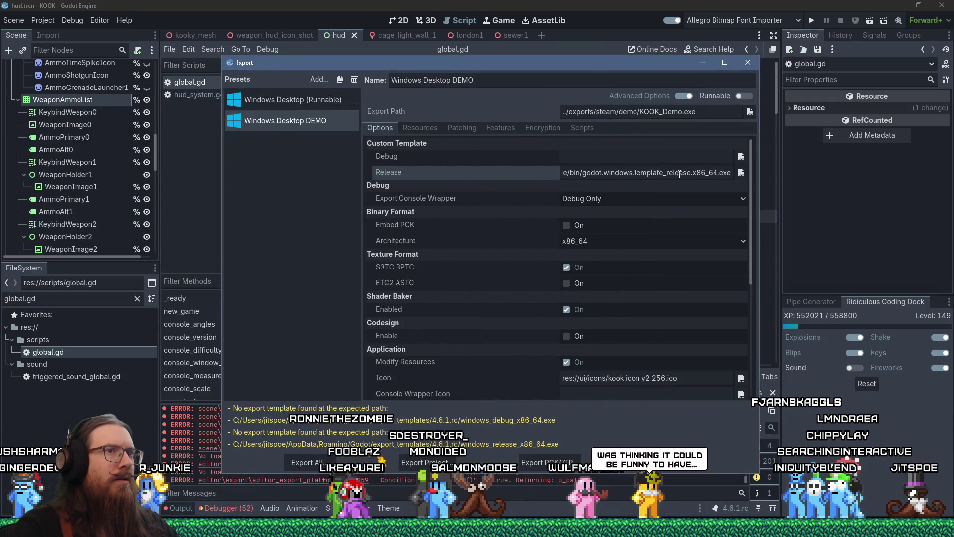
left_click_drag(706, 169, 465, 169)
left_click_drag(570, 166, 788, 173)
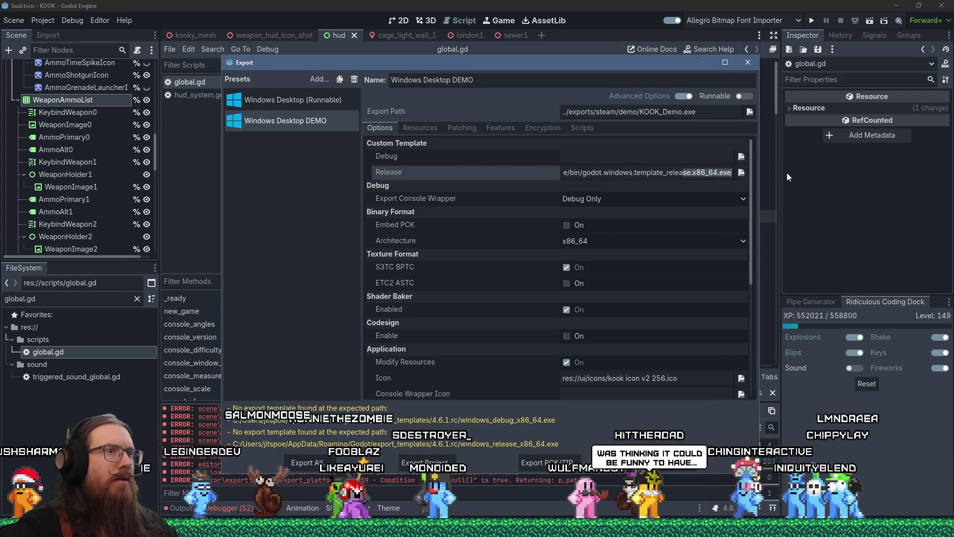
key("super+Tab")
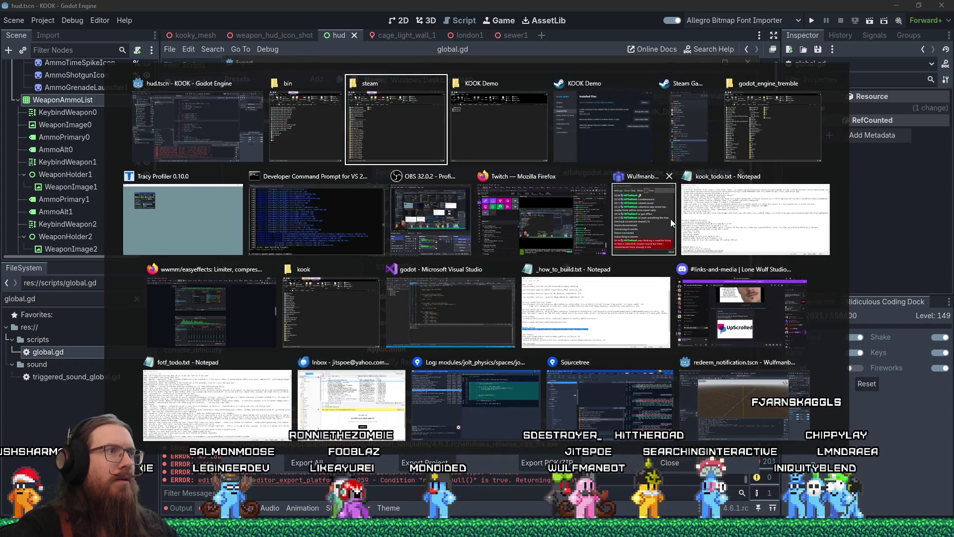
Open the steam demo exports folder and confirm KOOK_Demo.exe is a fresh 74.4 MB build
key("Return")
double_click(201, 144)
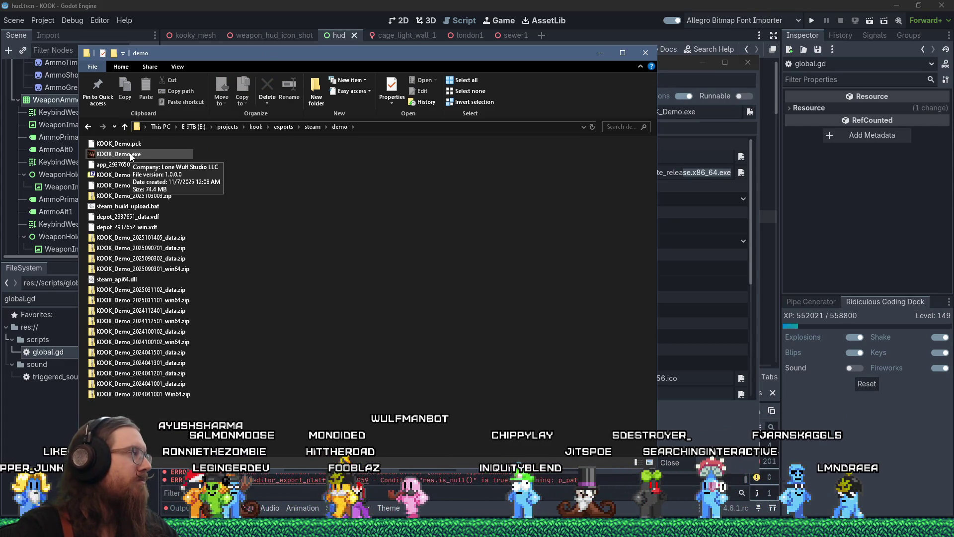
right_click(130, 153)
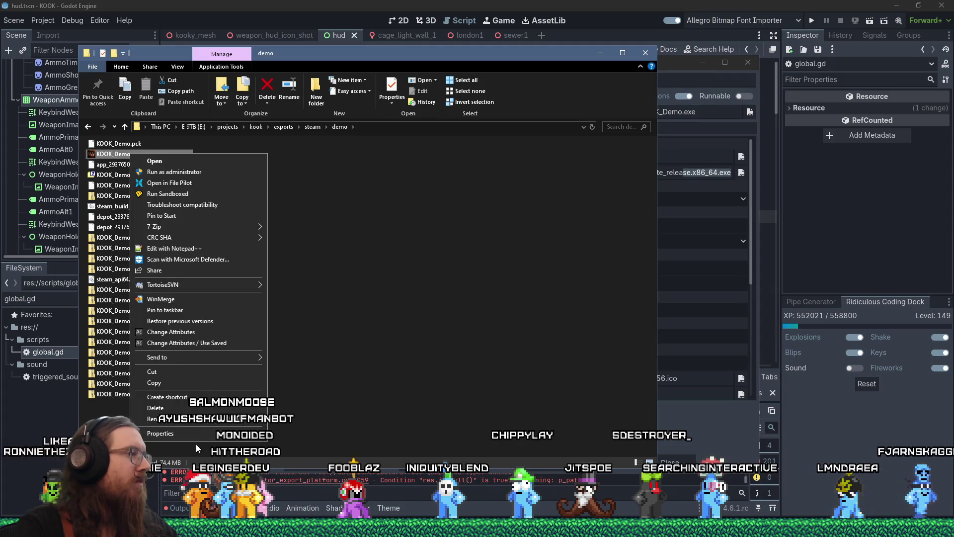
key("r")
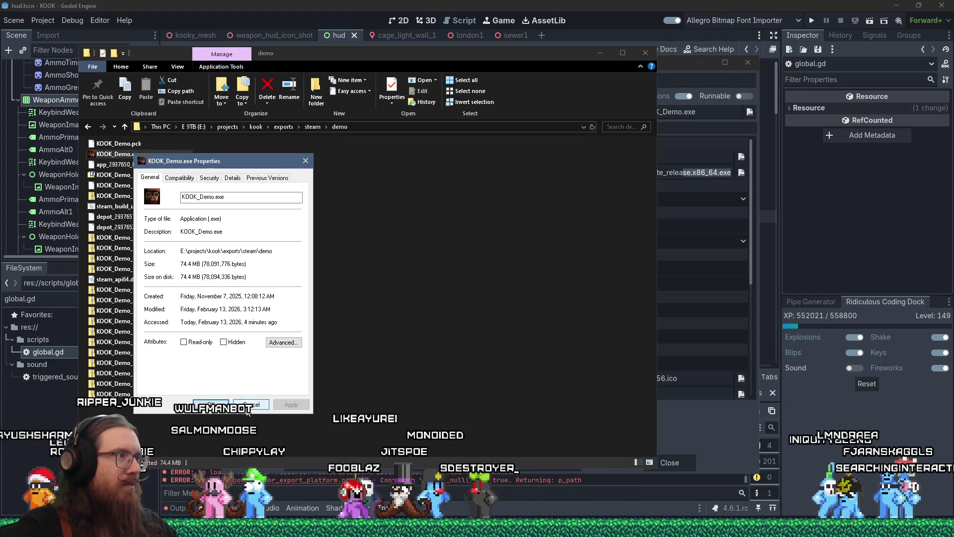
left_click(247, 408)
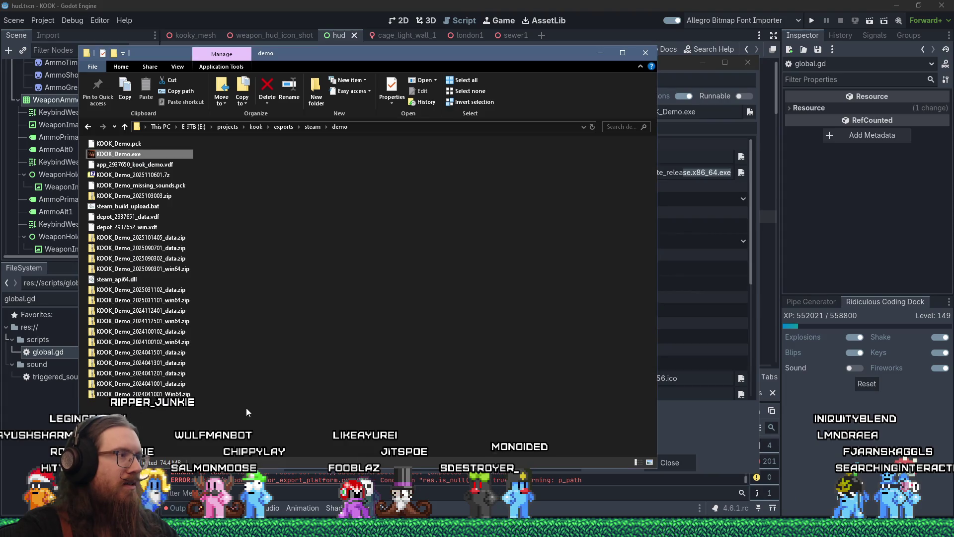
Copy KOOK_Demo.exe, KOOK_Demo.pck and steam_api64.dll
left_click(137, 144, "ctrl")
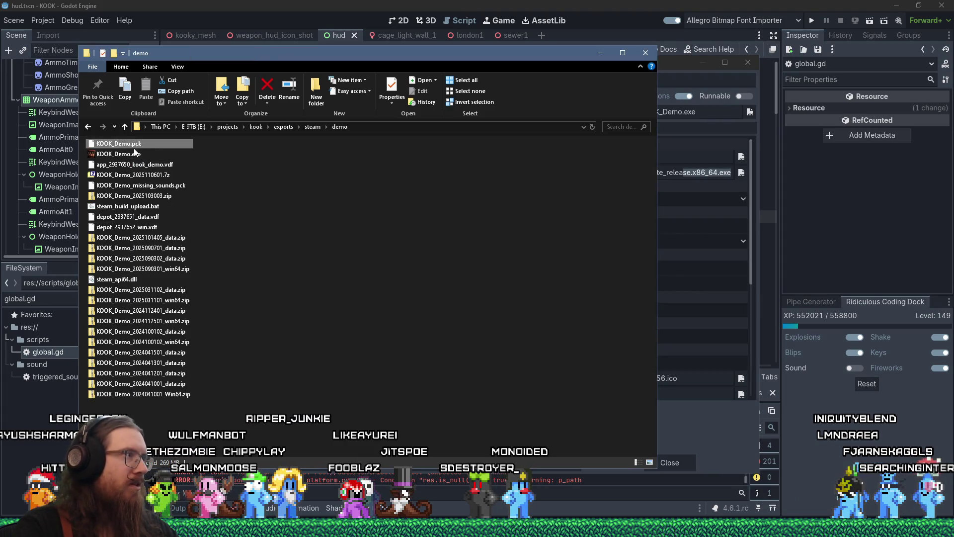
right_click(134, 282)
left_click(186, 216)
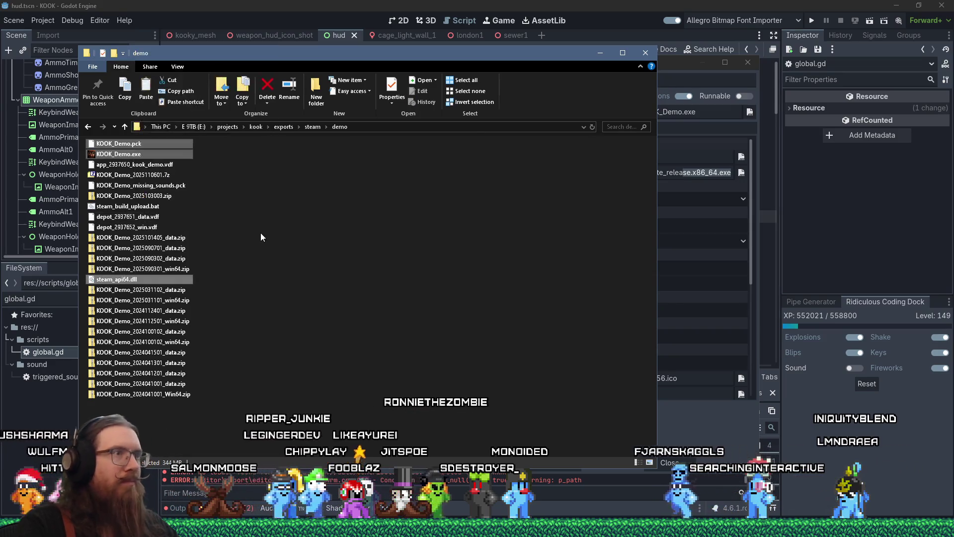
key("alt+Tab")
key("alt+Tab")
key("alt+Tab")
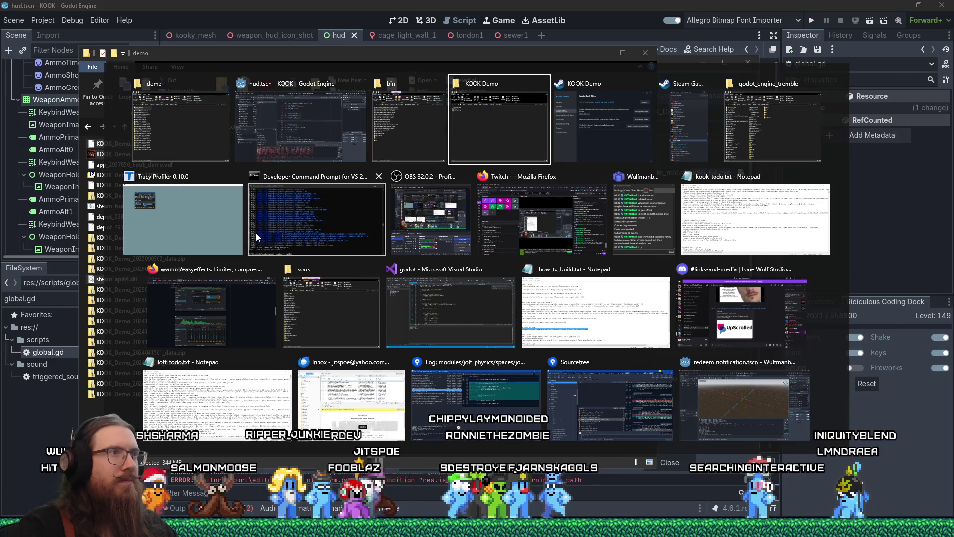
Paste the new demo files into Steam's KOOK Demo folder, replacing the old ones, then launch it from Steam
right_click(413, 287)
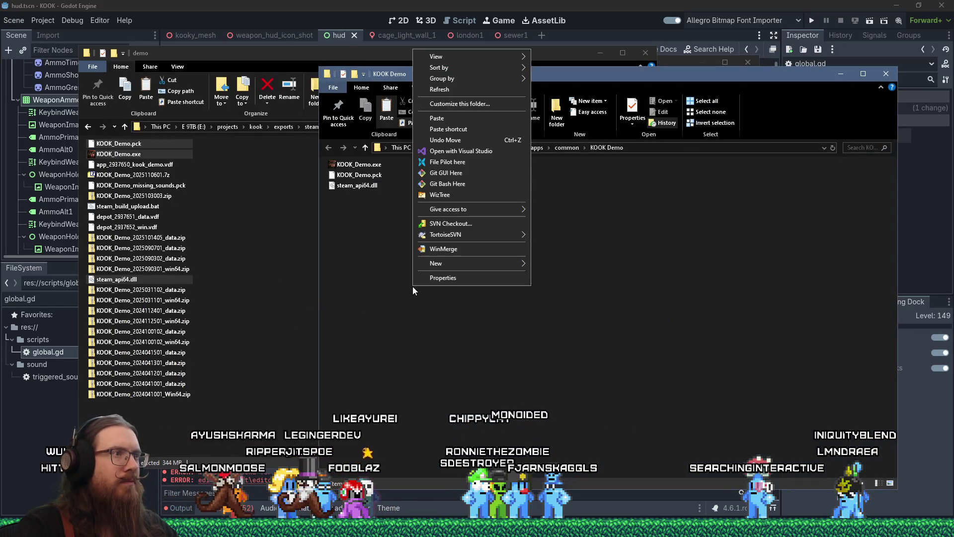
left_click(459, 117)
left_click(476, 182)
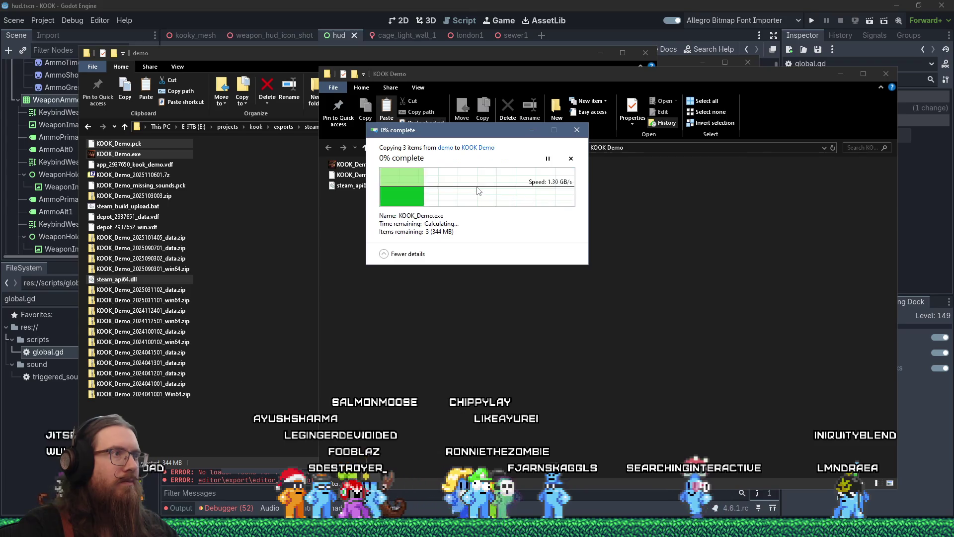
mouse_move(795, 534)
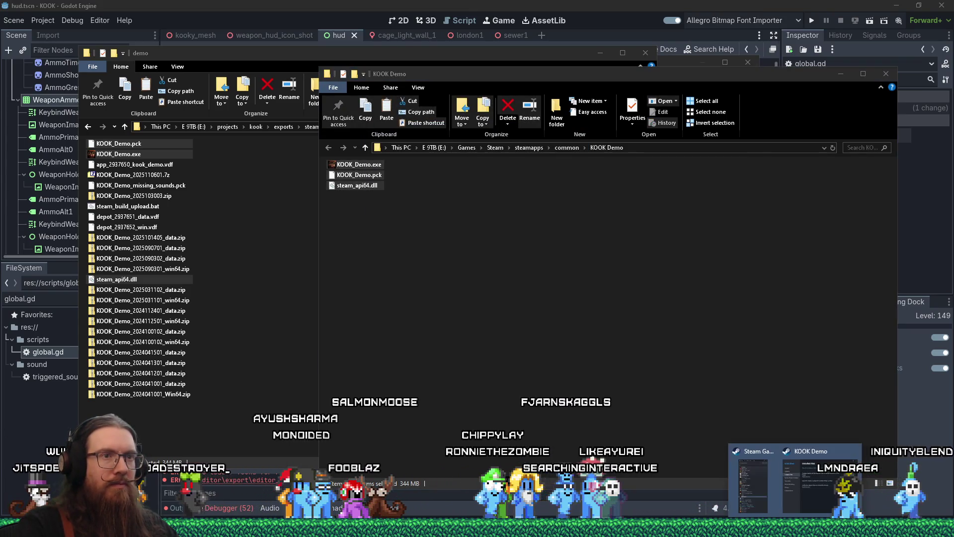
left_click(752, 484)
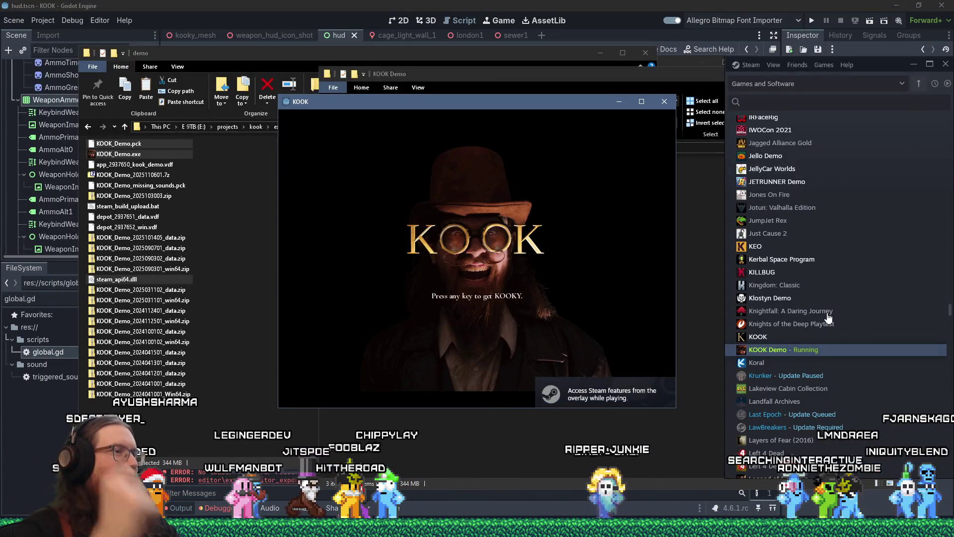
Get past the title screen, maximize the game window and open the development console
key("space")
left_click(642, 100)
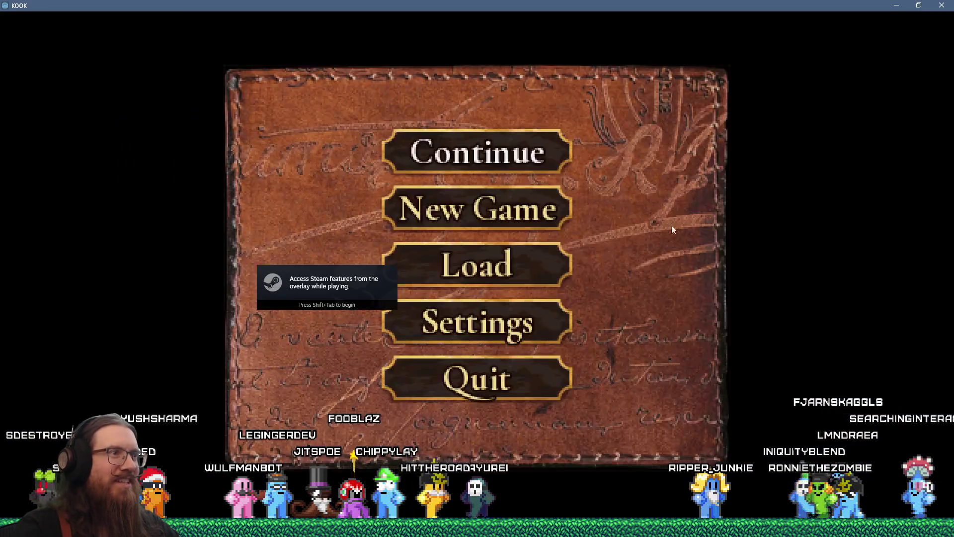
key("grave")
key("grave")
key("Escape")
key("space")
key("grave")
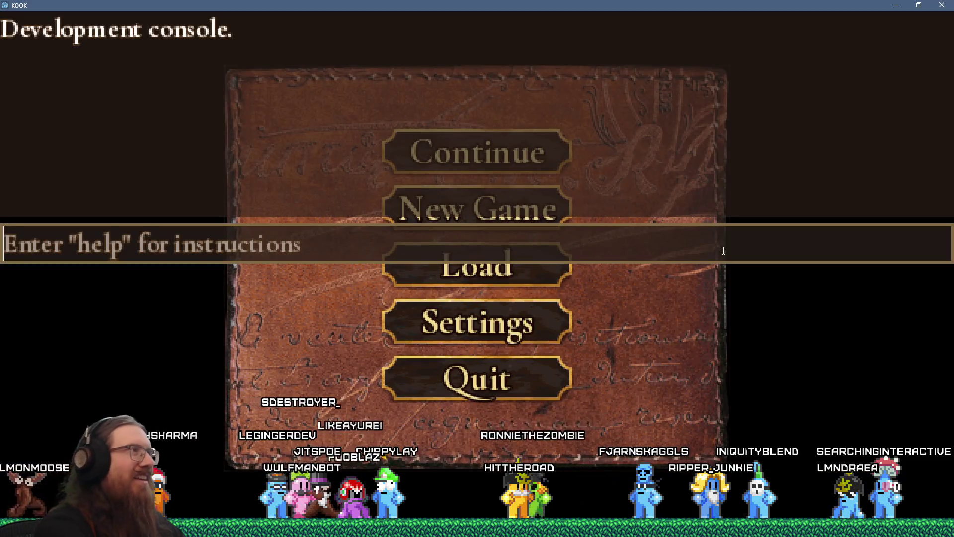
Run the ver command to confirm engine version 4.6.1-rc custom build, then continue the saved game
type("r")
key("Return")
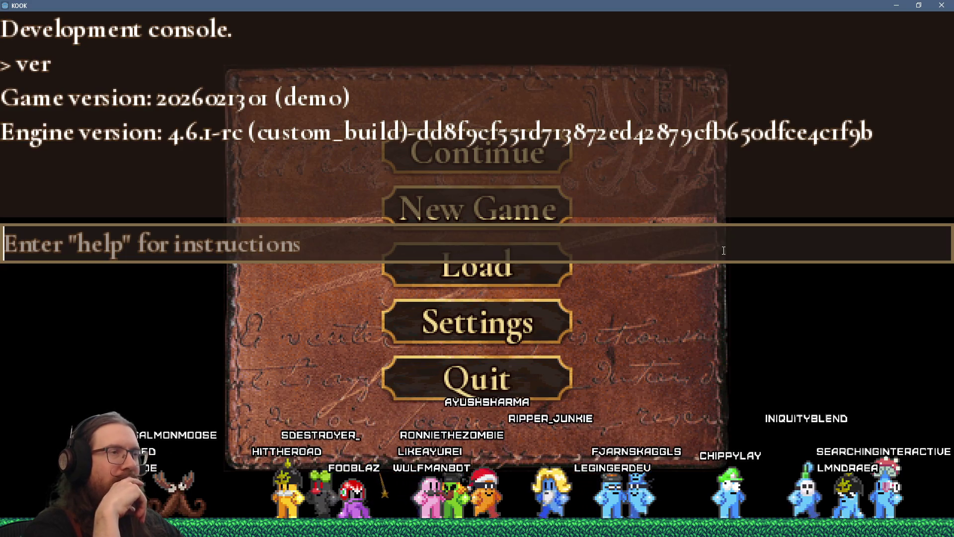
key("grave")
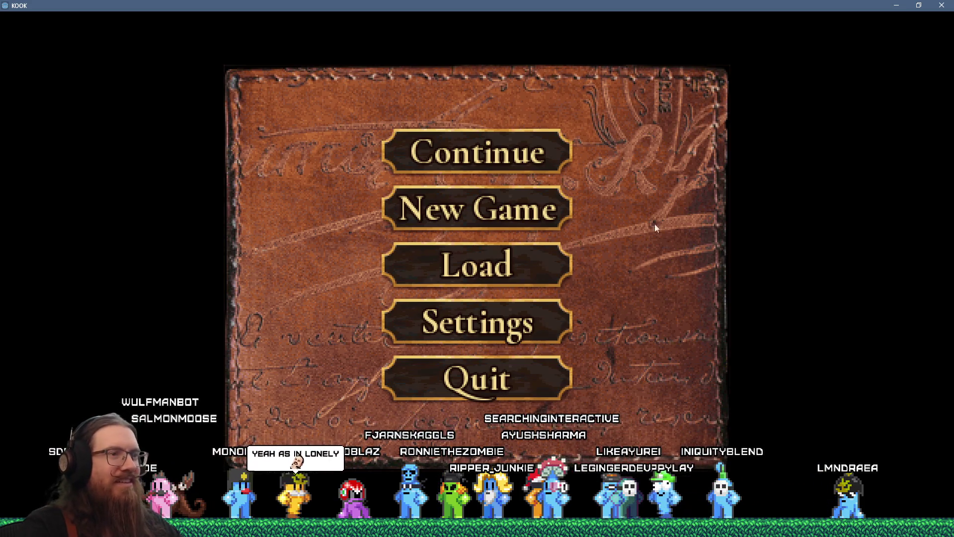
left_click(519, 166)
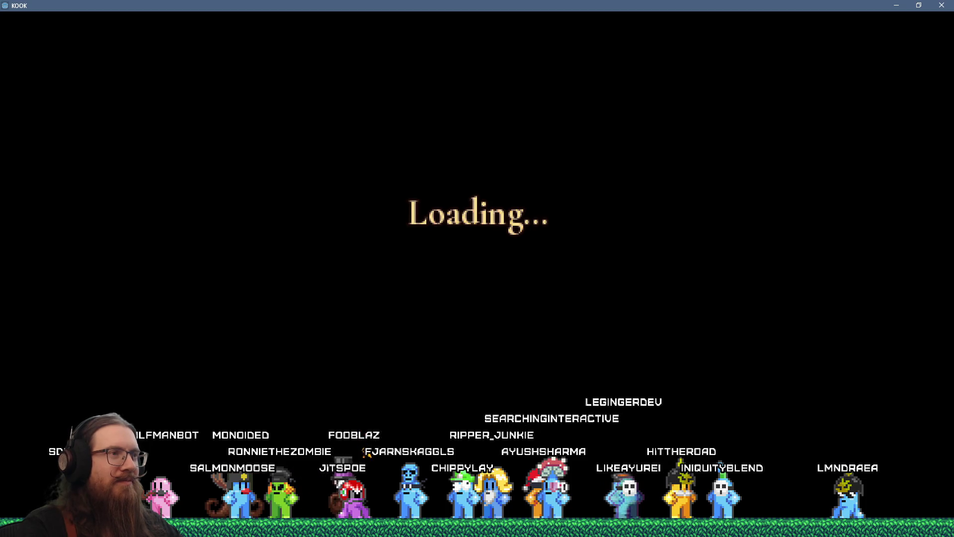
Toggle the development console off, walk along the alley walkway, and jump over the railing into the street
key("grave")
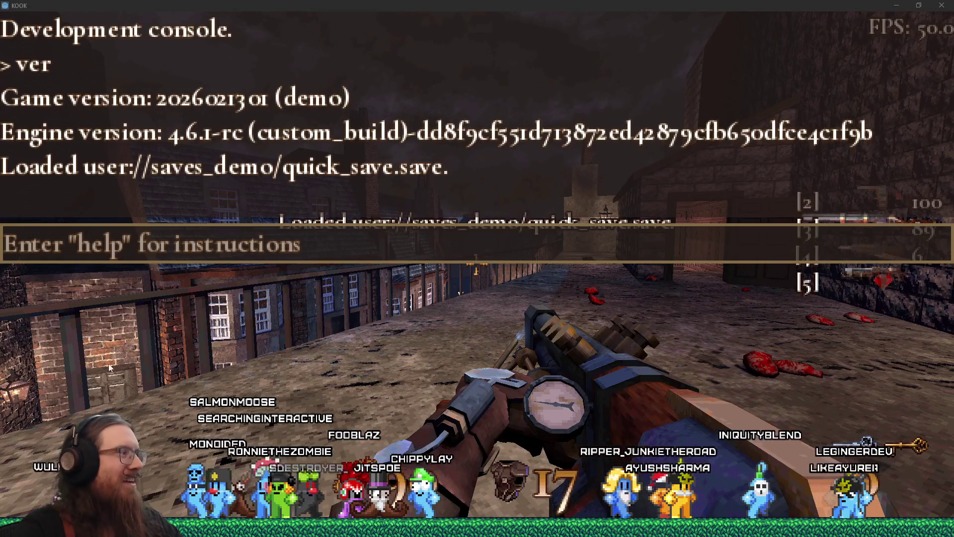
key("grave")
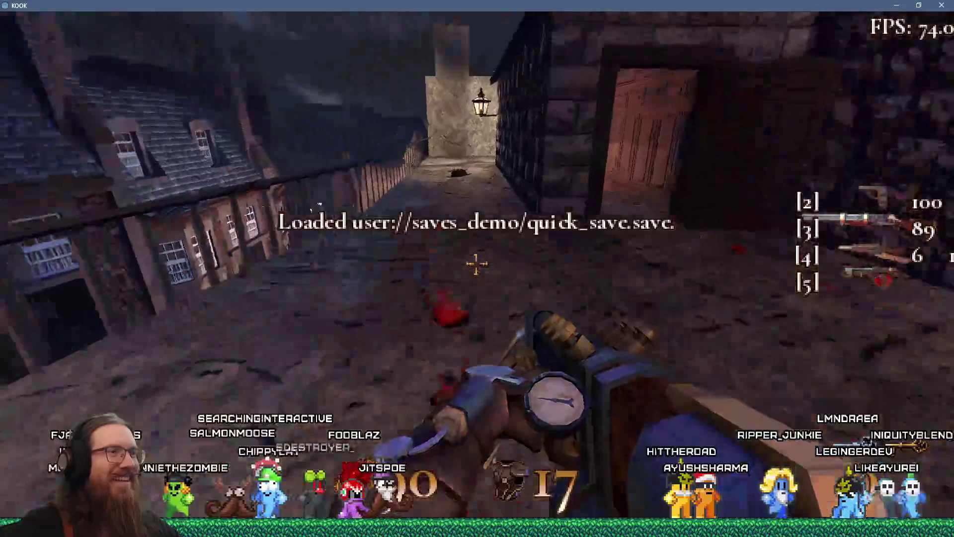
key("w")
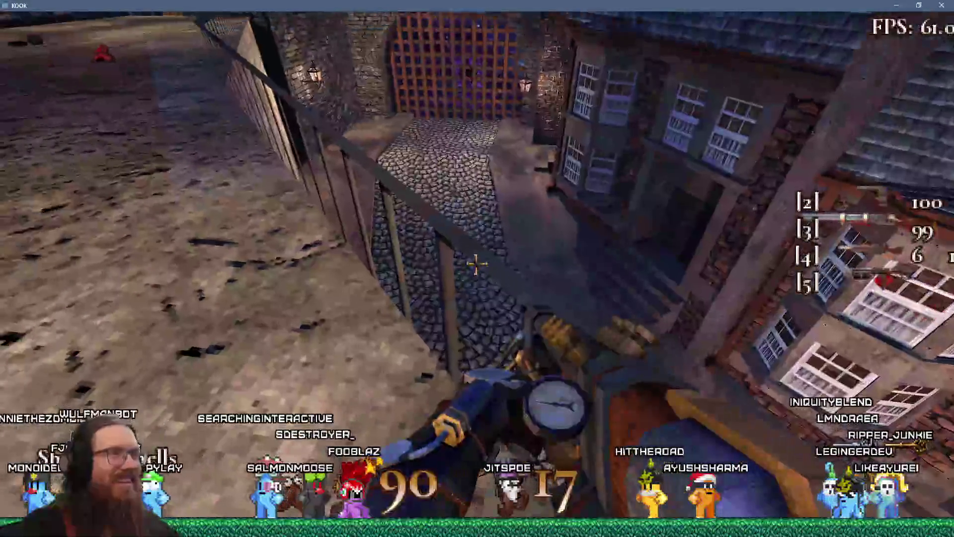
key("w")
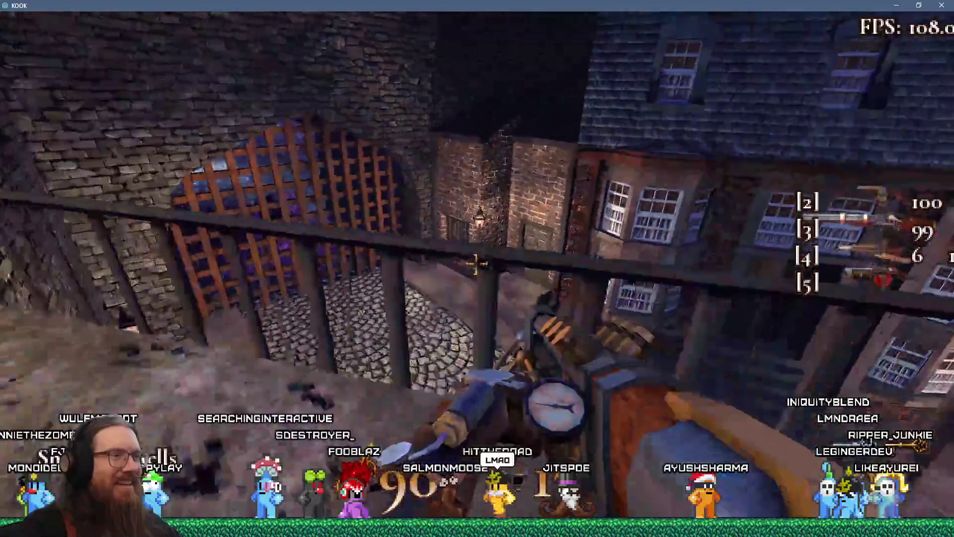
key("w")
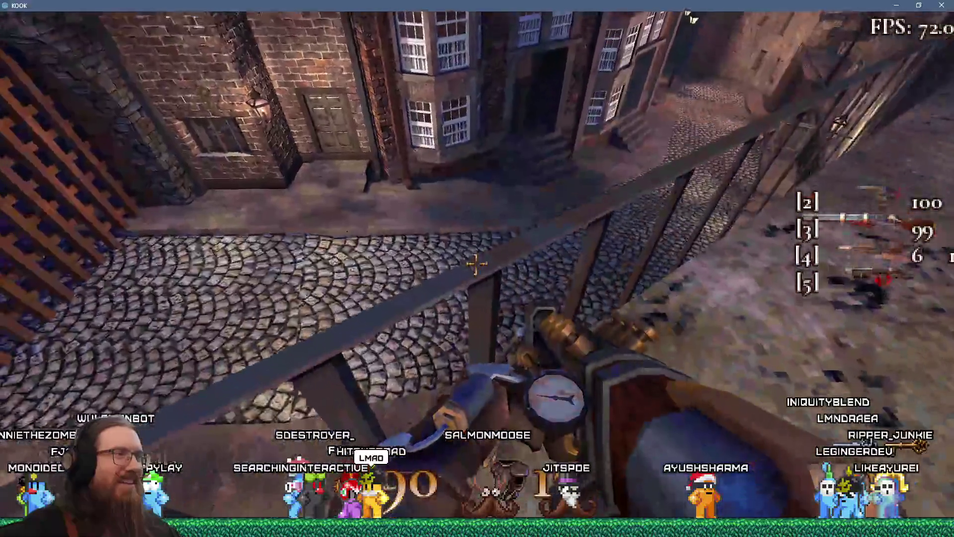
key("w")
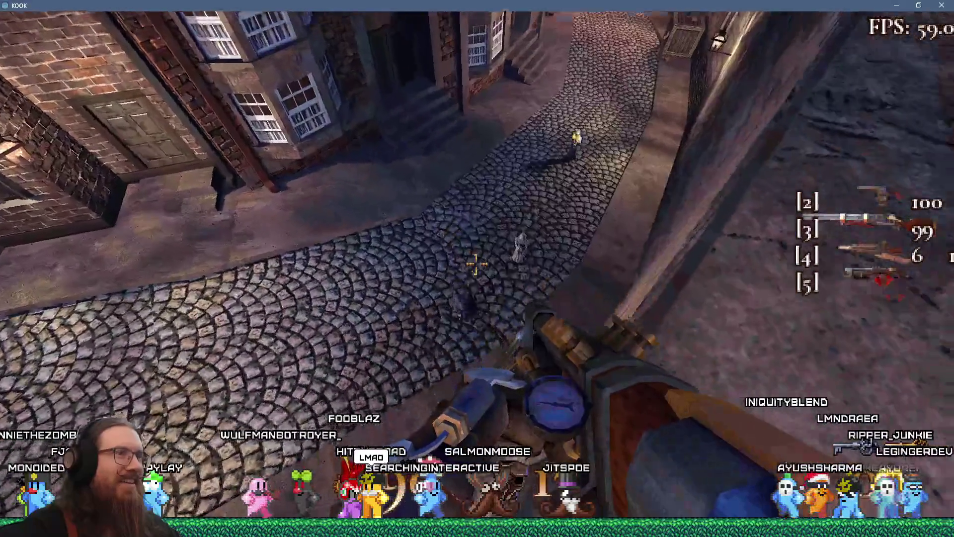
Walk down the cobbled street past the blood-stained side street into the alley
key("w")
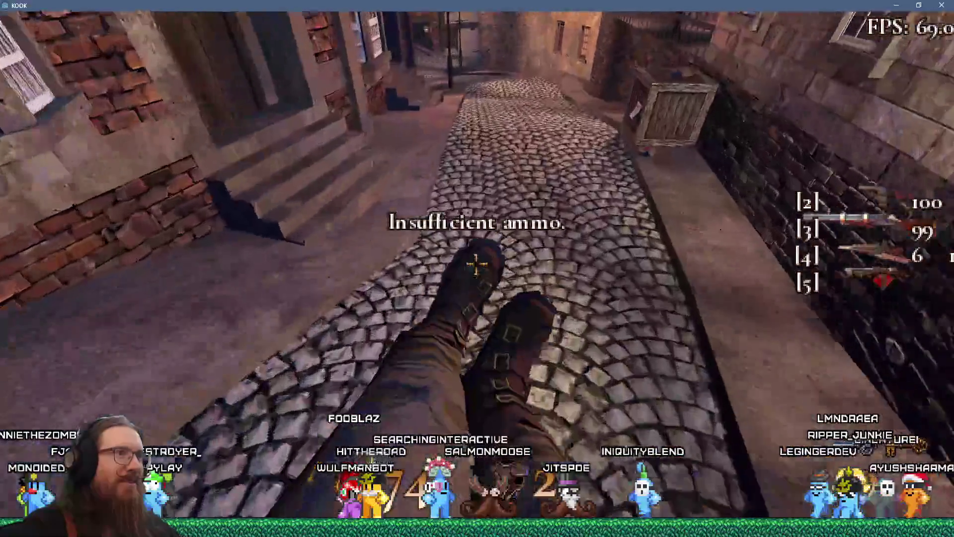
key("w")
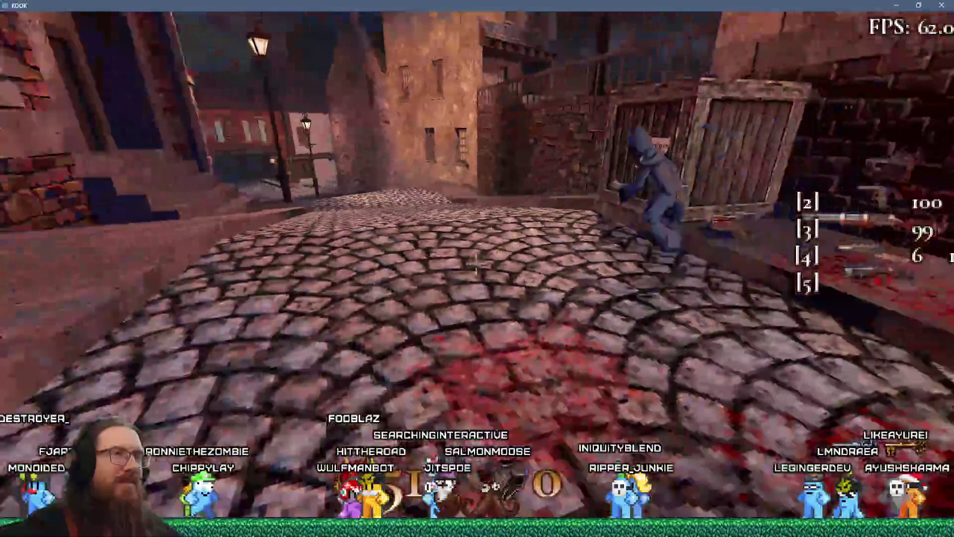
key("w")
key("w")
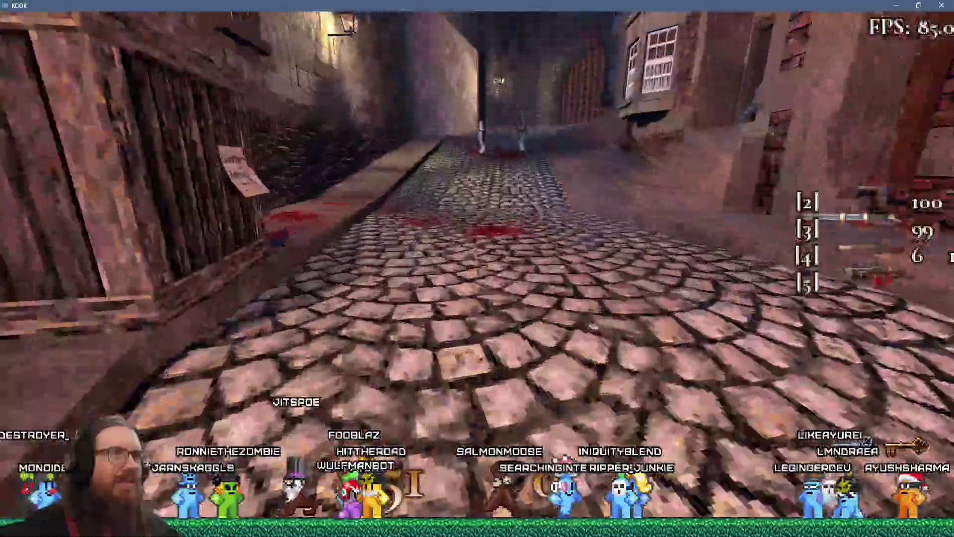
key("w")
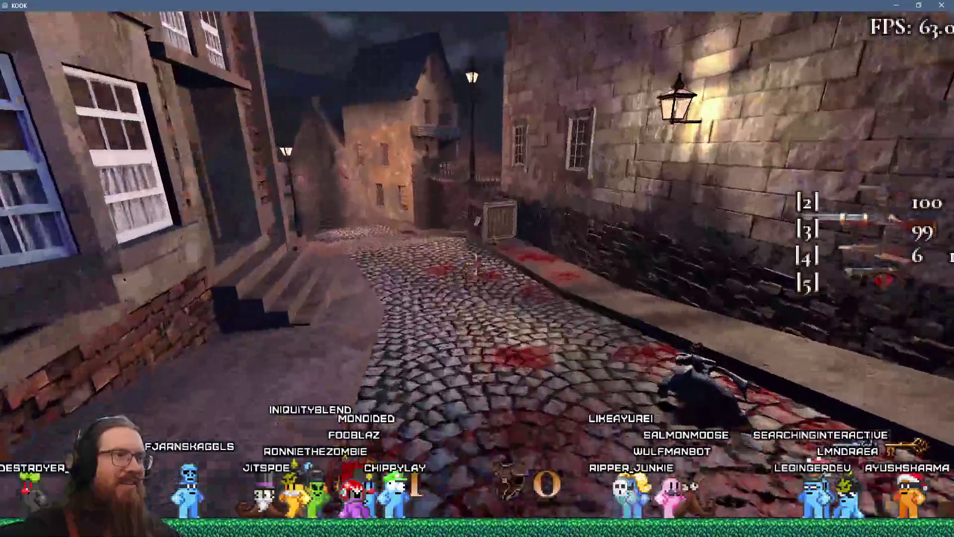
Collect the Shotgun Ammo crate to top ammo up to 100, then enter the archway tunnel
key("w")
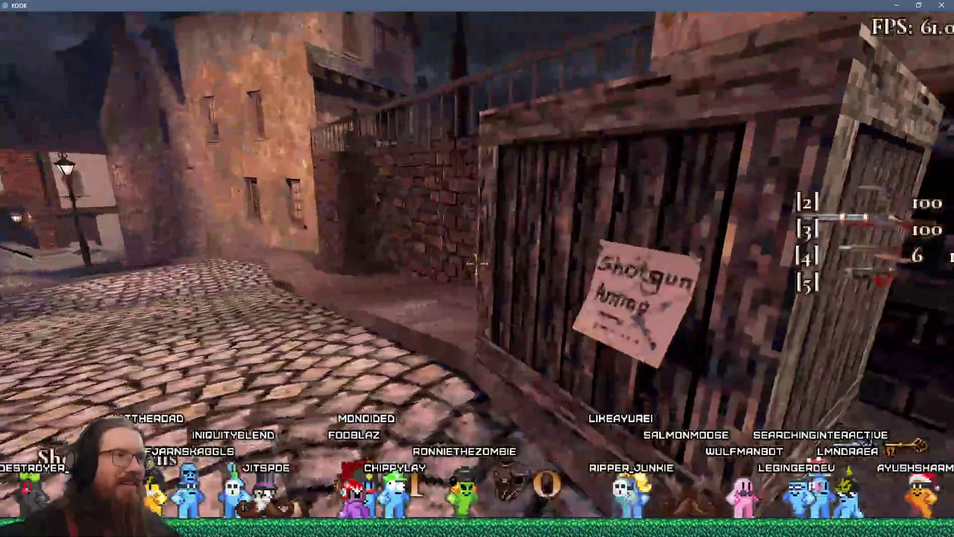
key("w")
key("w")
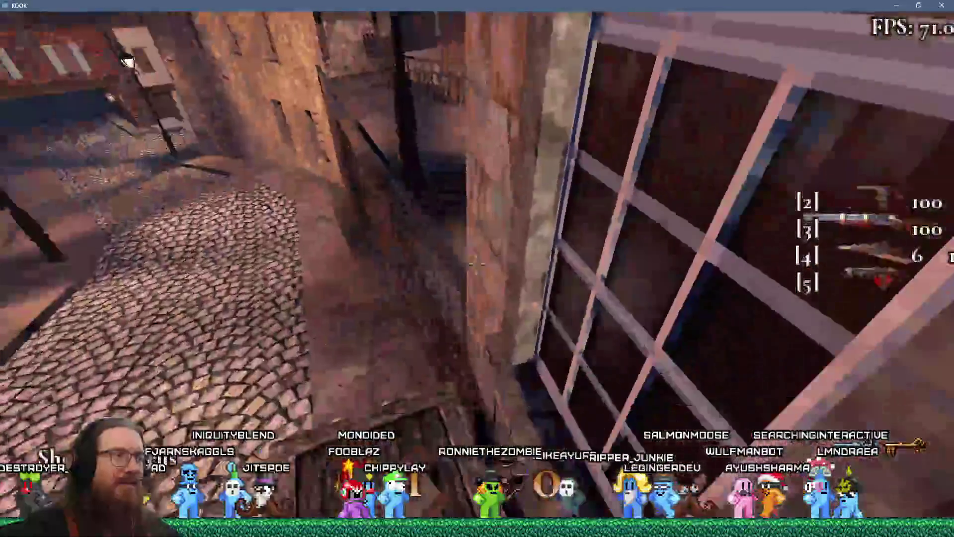
key("w")
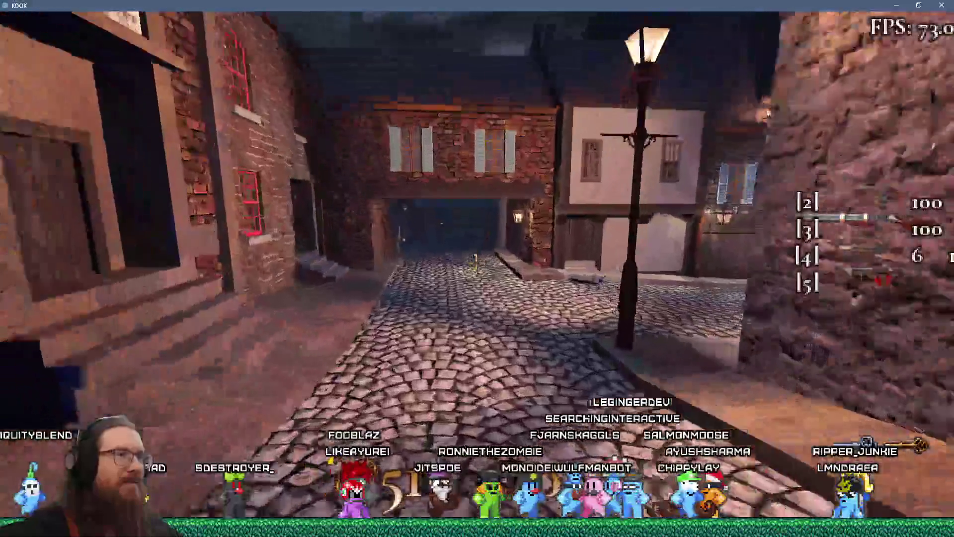
key("w")
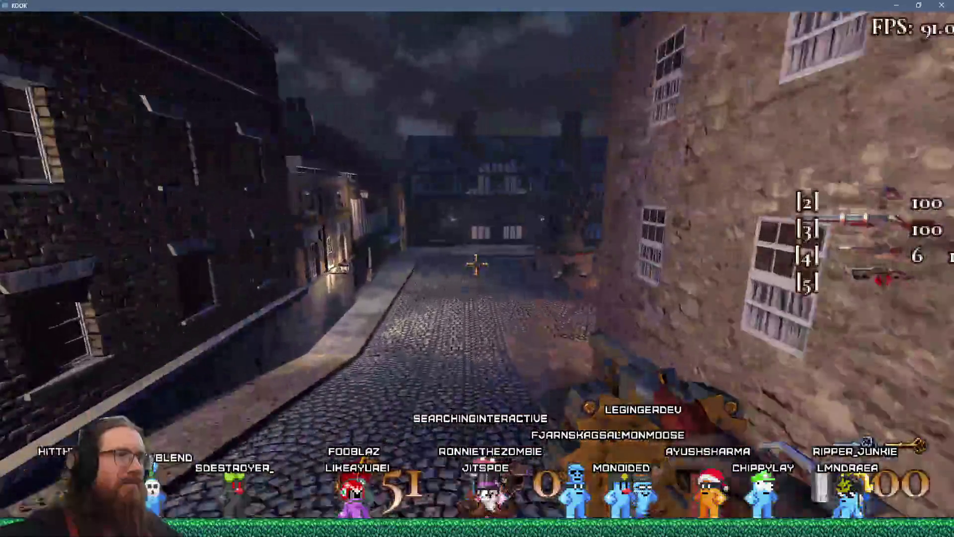
mouse_move(477, 268)
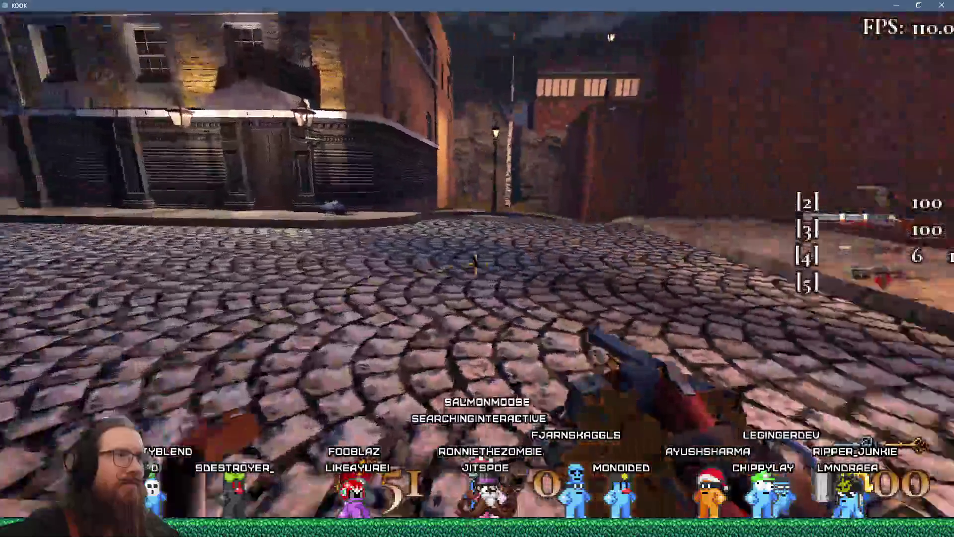
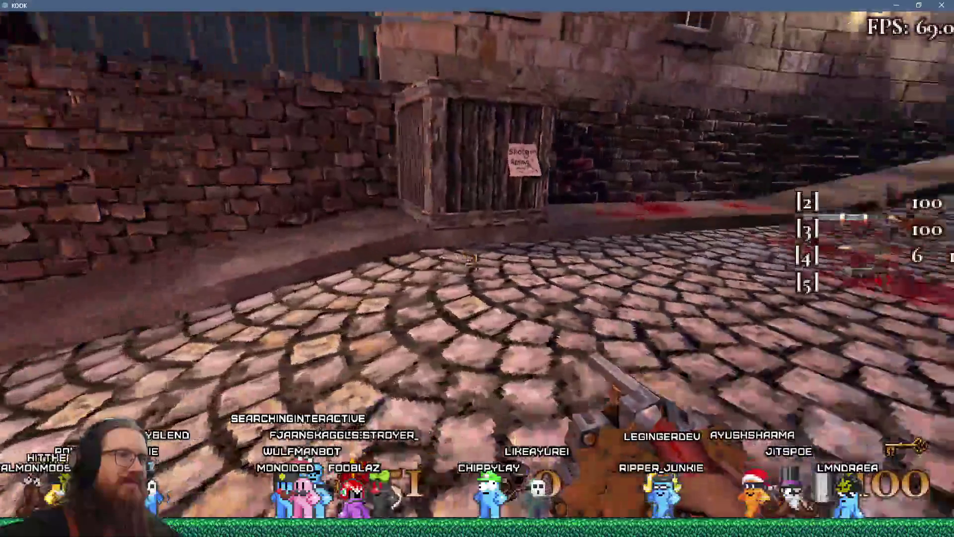
Cross the balcony ledge and wood-panelled room, then descend the stairs into the stone courtyard
key("w")
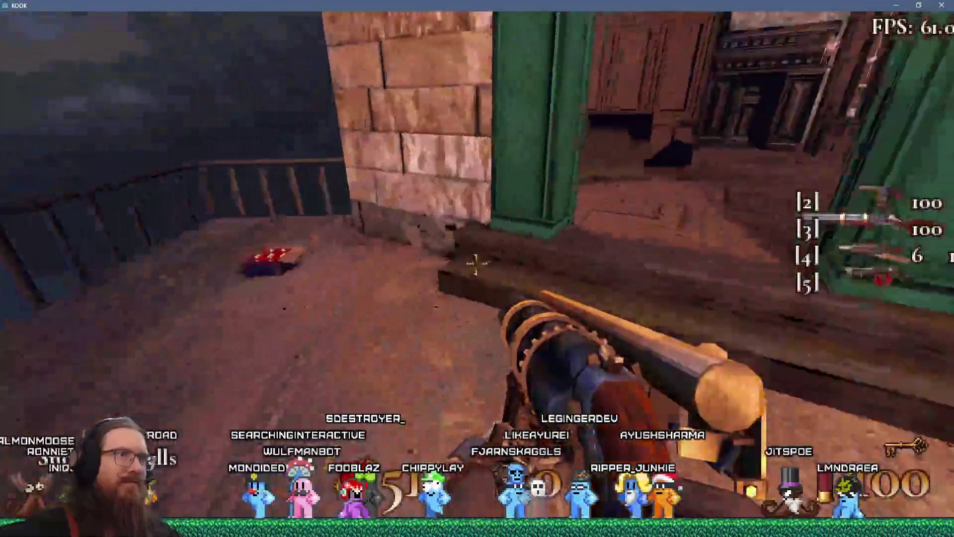
key("w")
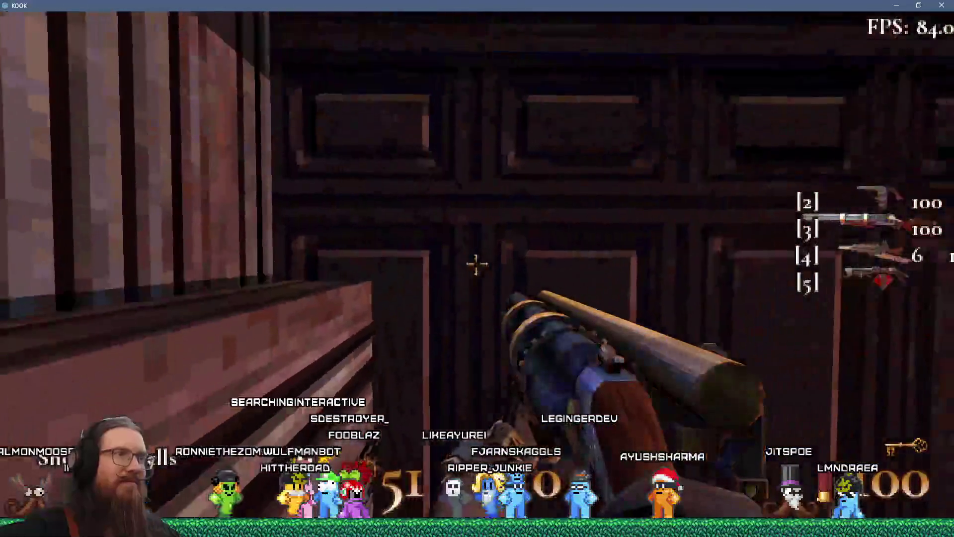
key("w")
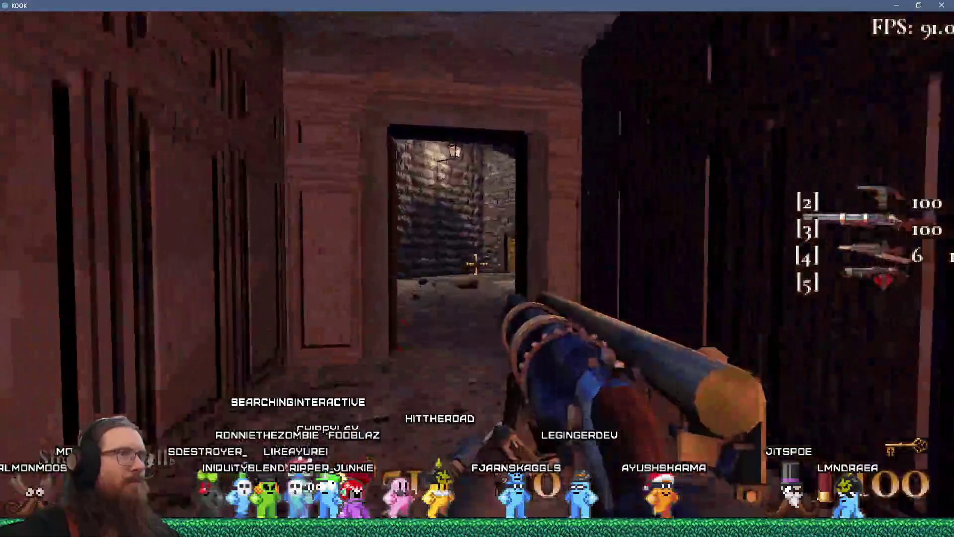
key("w")
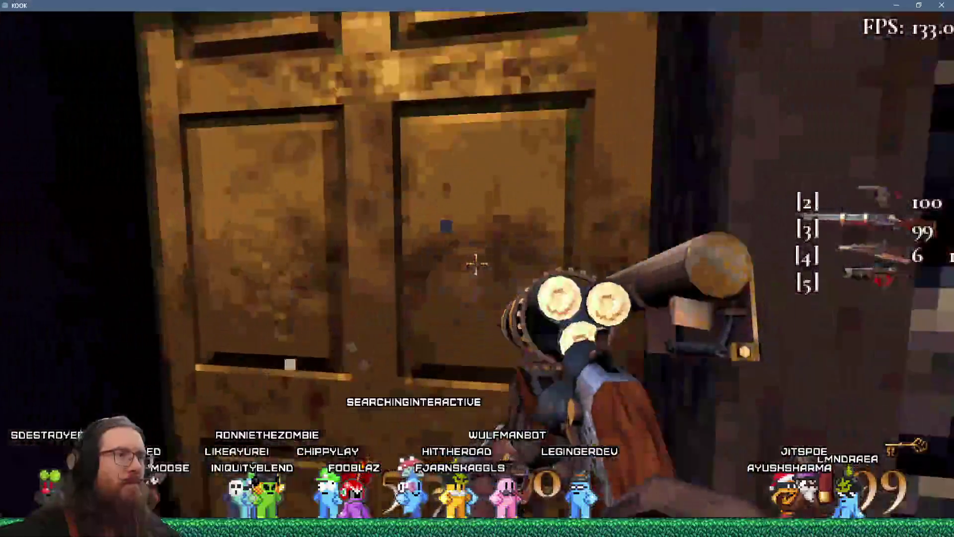
key("w")
Shoot the cultists in the brick room and advance down the corridor toward the stairs
left_click(476, 265)
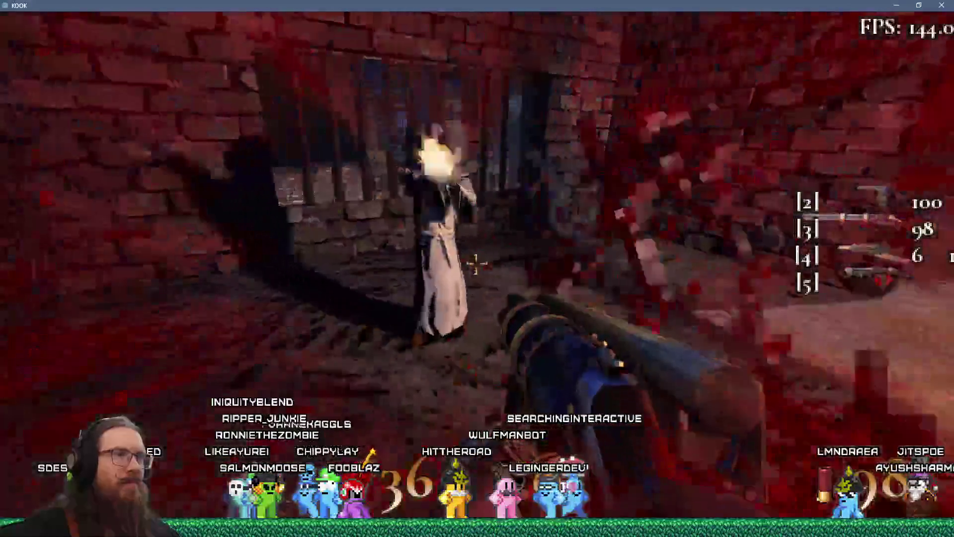
left_click(476, 264)
key("w")
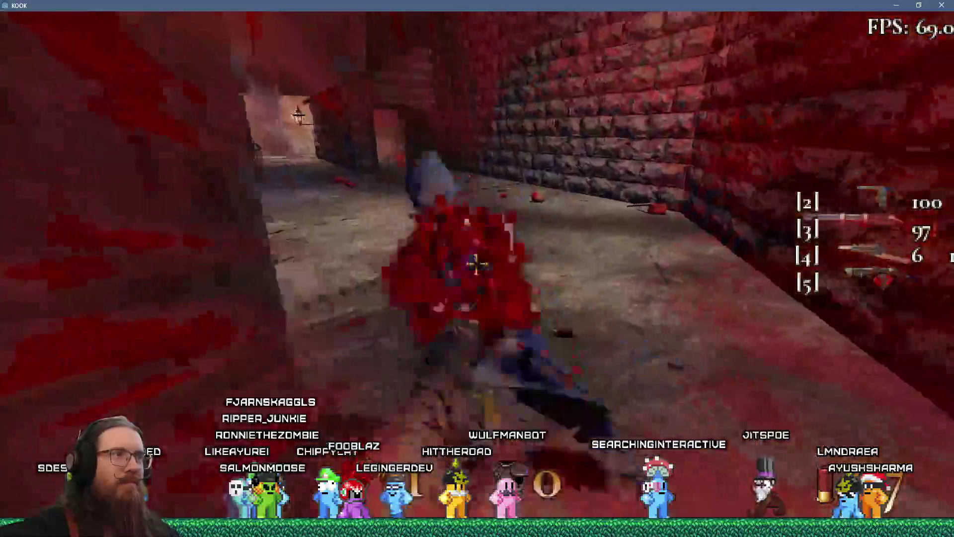
key("w")
key("w")
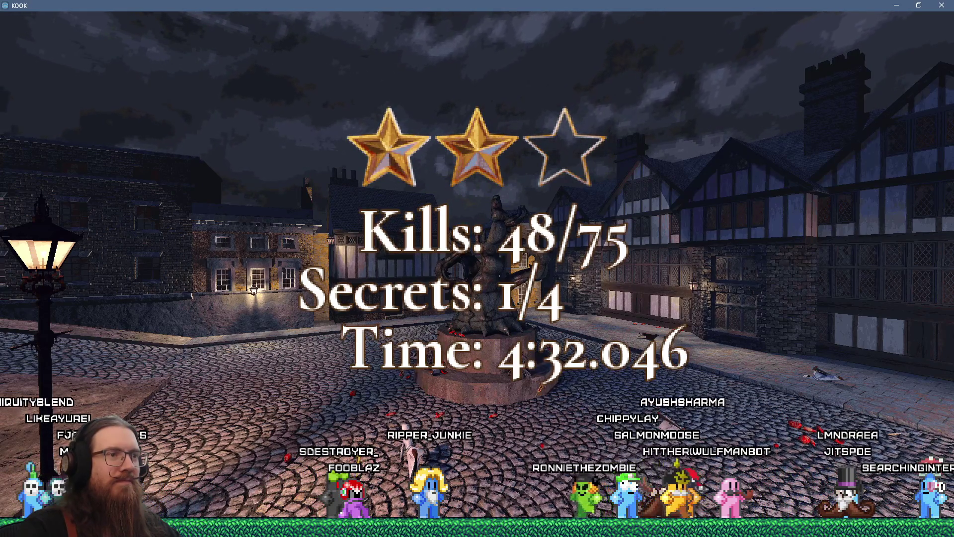
Continue past the two-star 4:32.046 results screen and walk through the hub's purple portal
key("space")
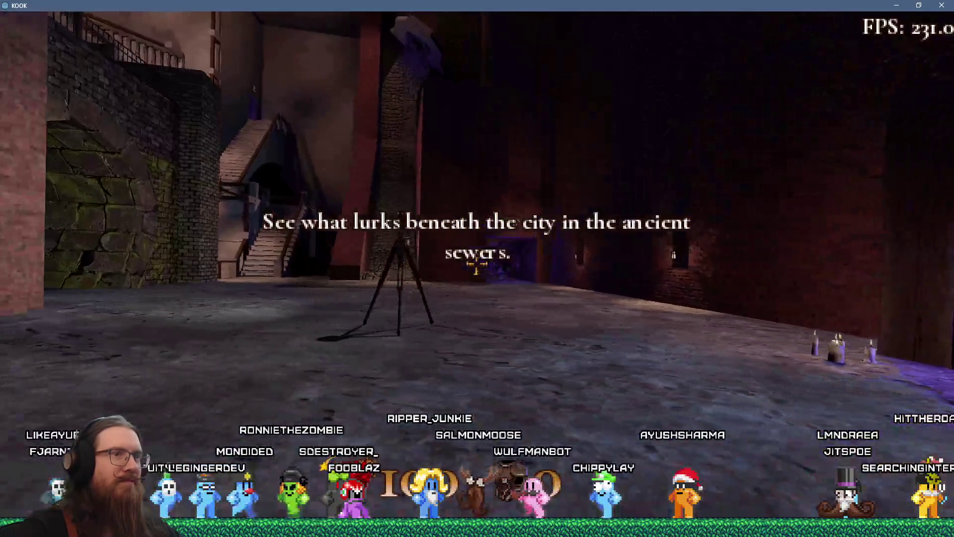
key("w")
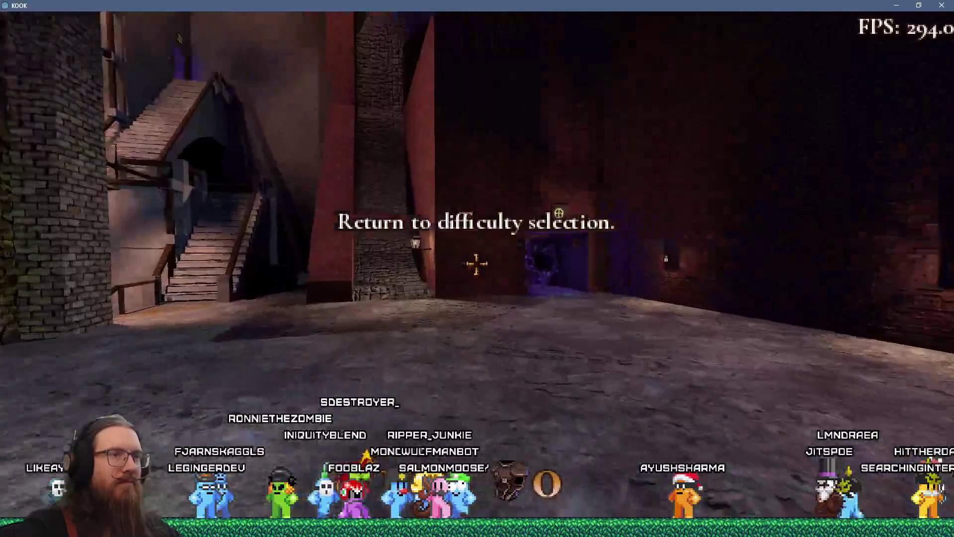
key("w")
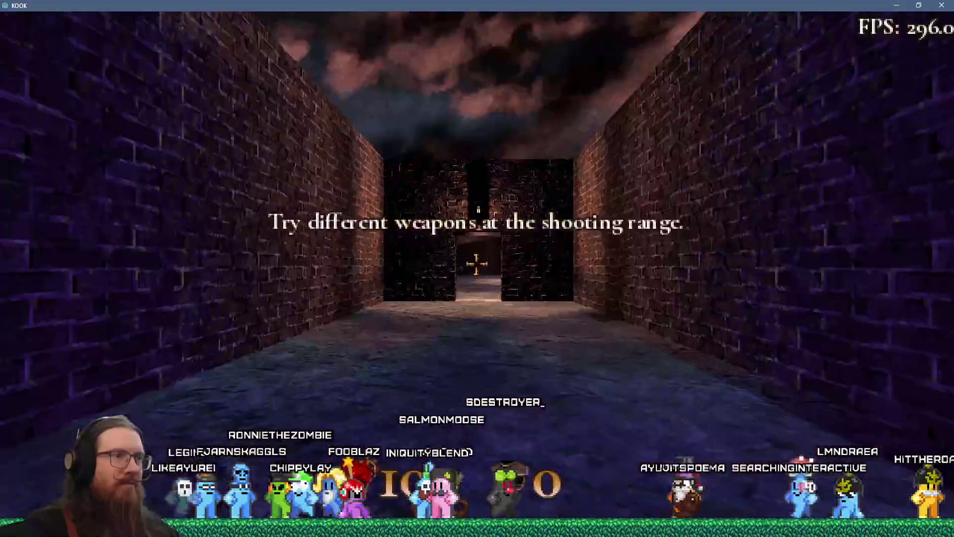
Walk down the shooting range corridor picking up every weapon and ammo pickup for slots 2–8
key("w")
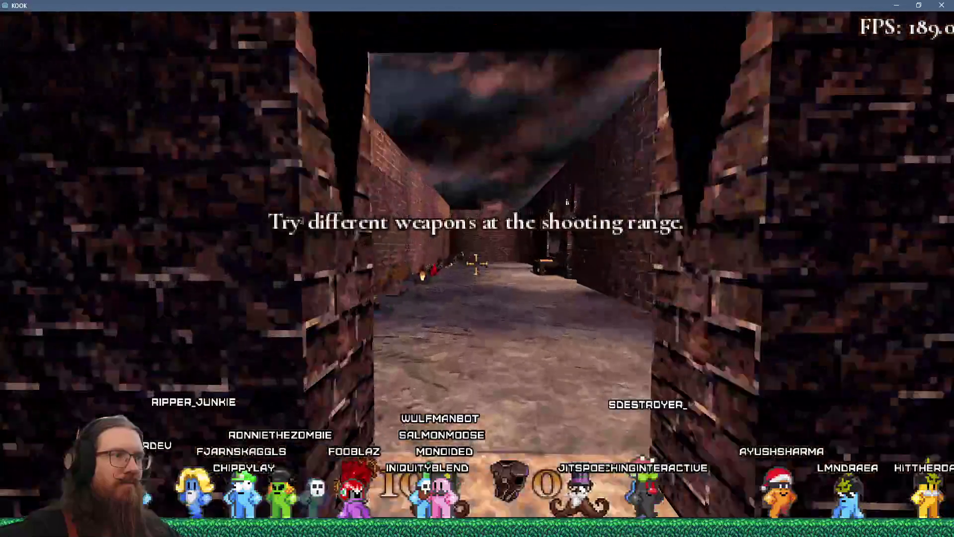
key("w")
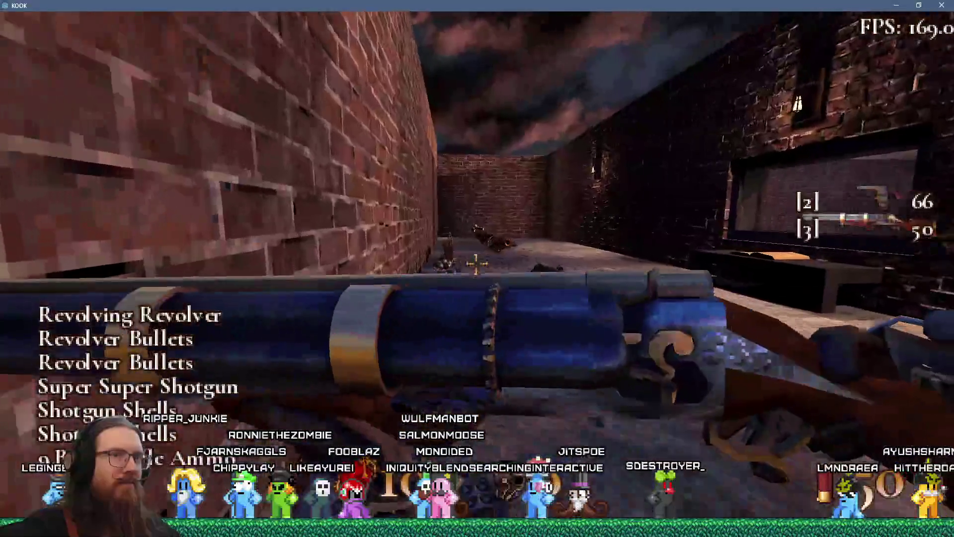
key("w")
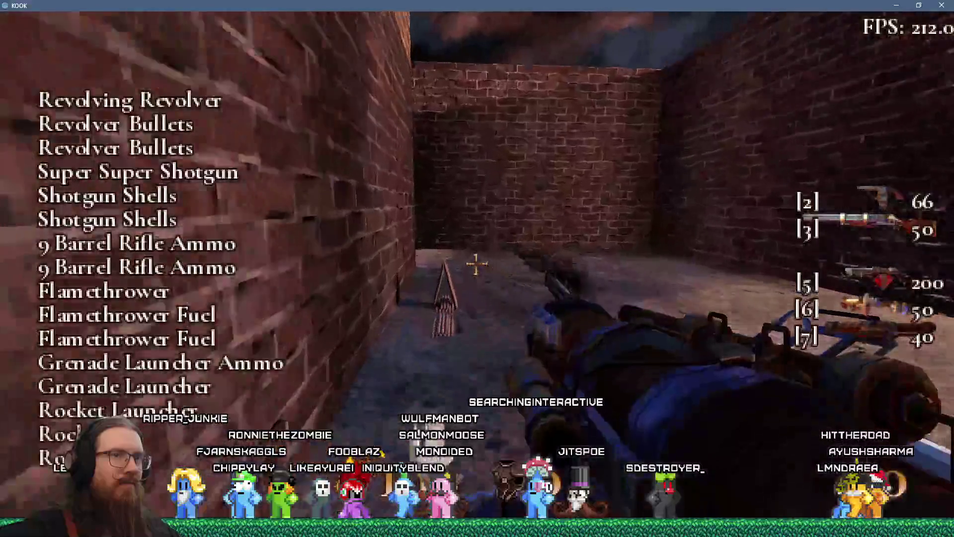
key("w")
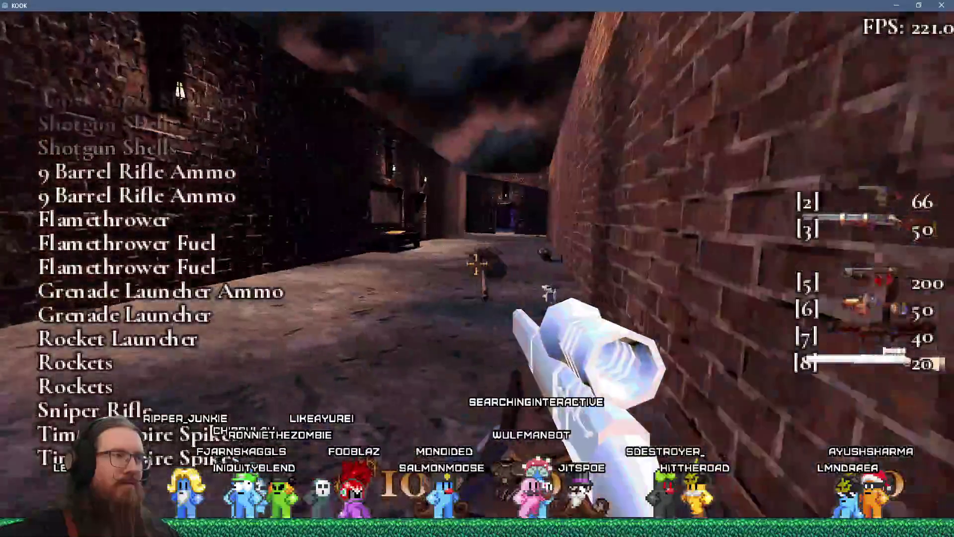
key("w")
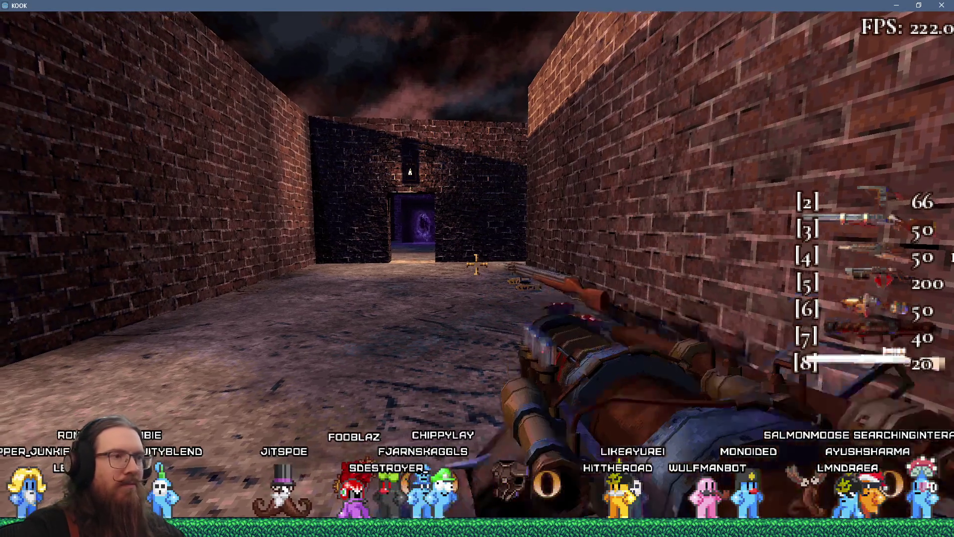
Grab the 9 Barrel Rifle, cross the courtyard onto the rail tracks and go through the portal
key("w")
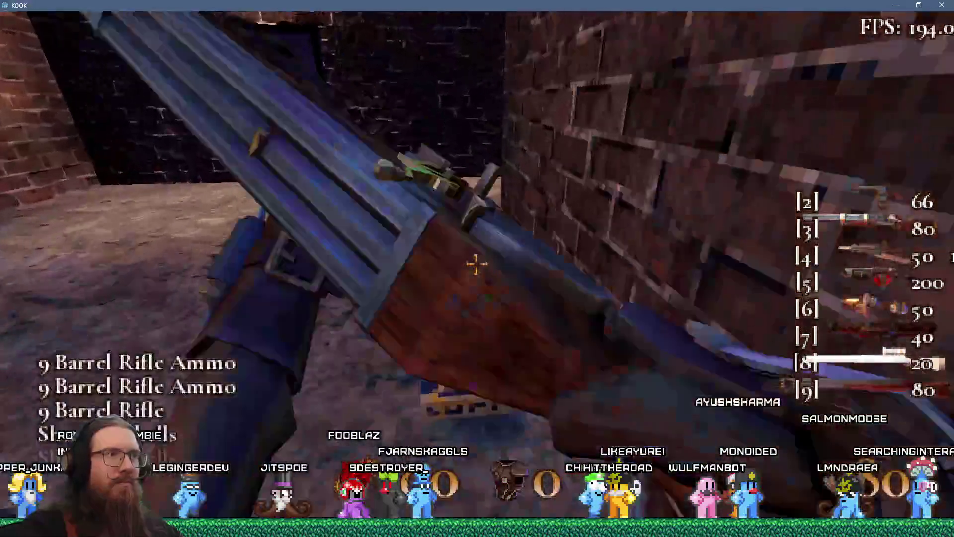
key("w")
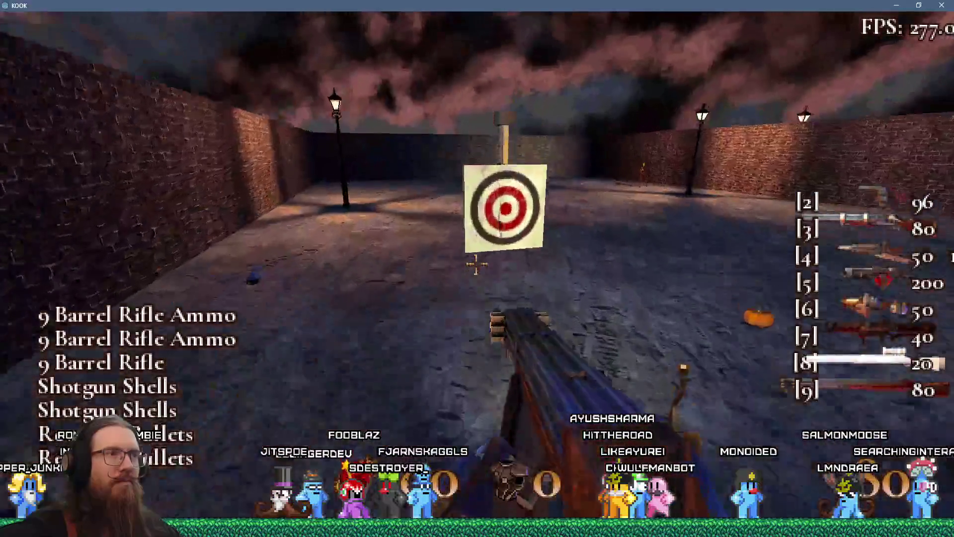
key("3")
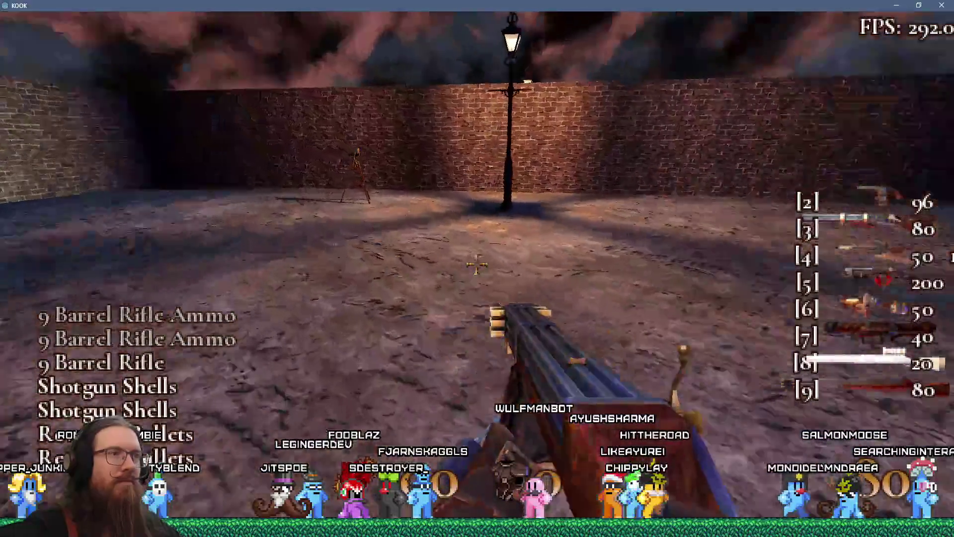
key("w")
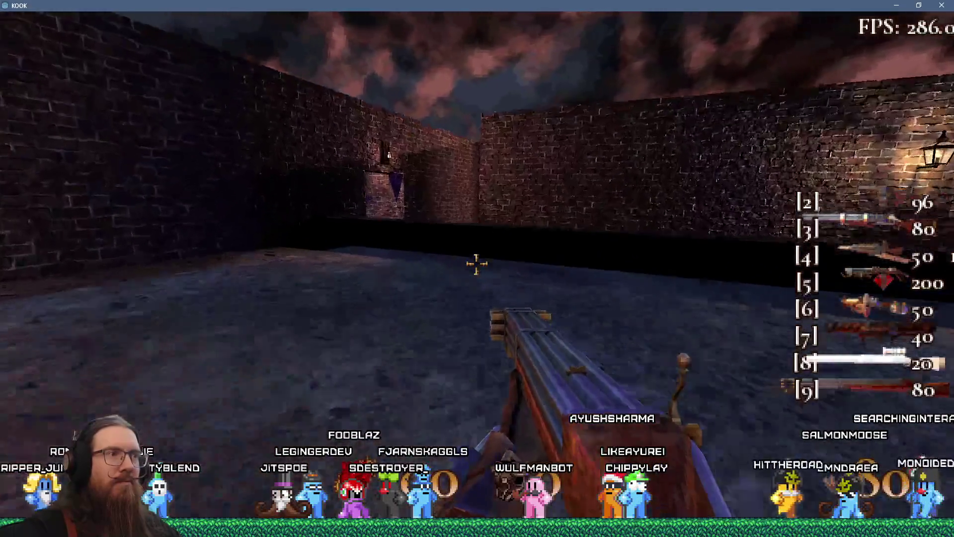
key("w")
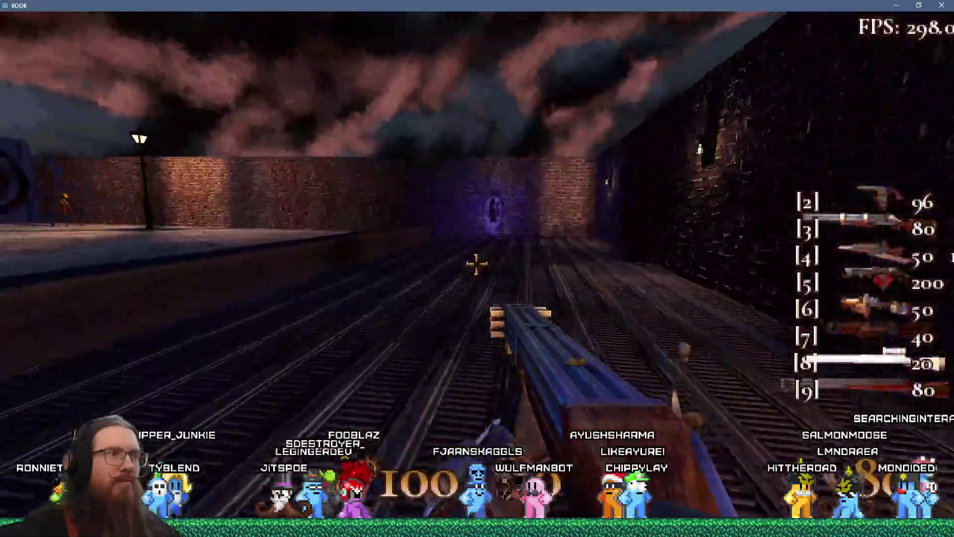
key("w")
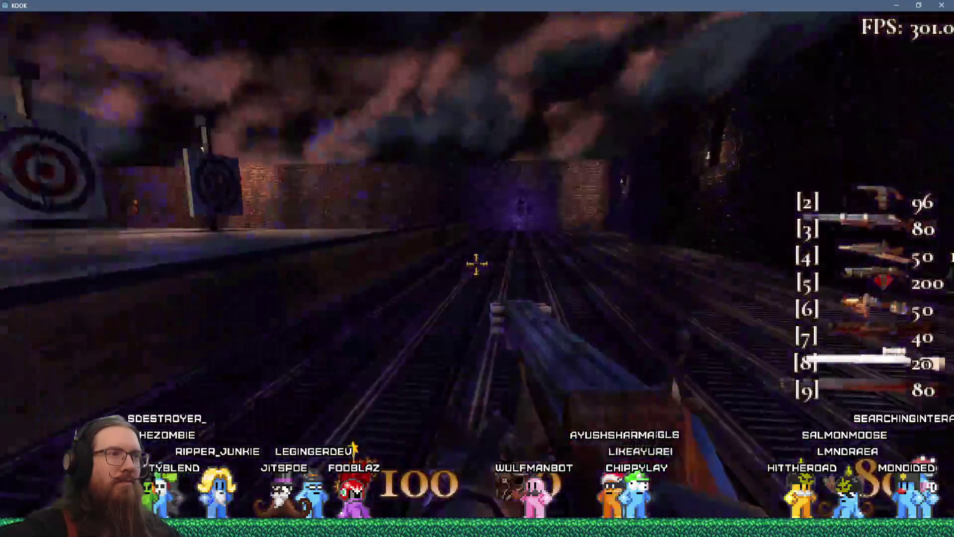
key("w")
Fire the 9 Barrel Rifle repeatedly at the range targets, bringing its ammo down to 72
left_click(476, 264)
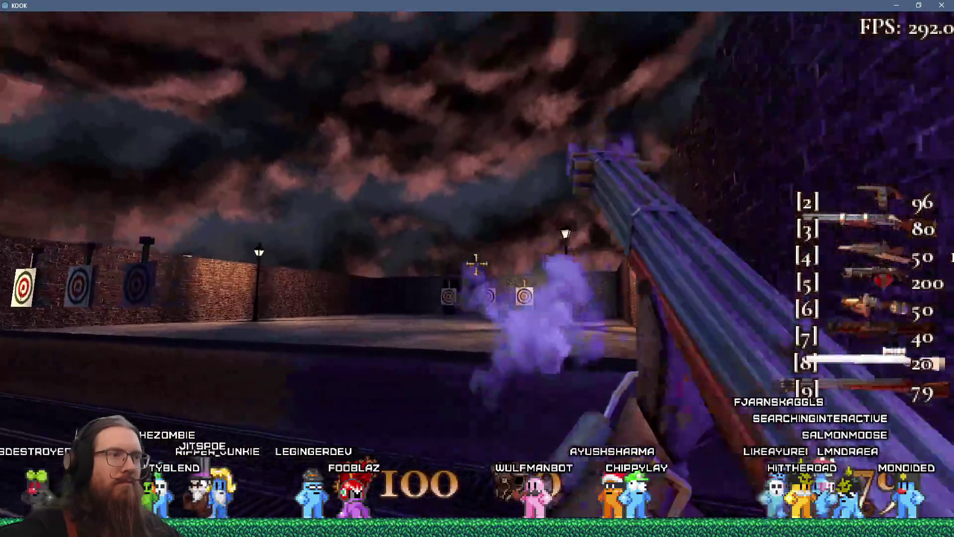
key("w")
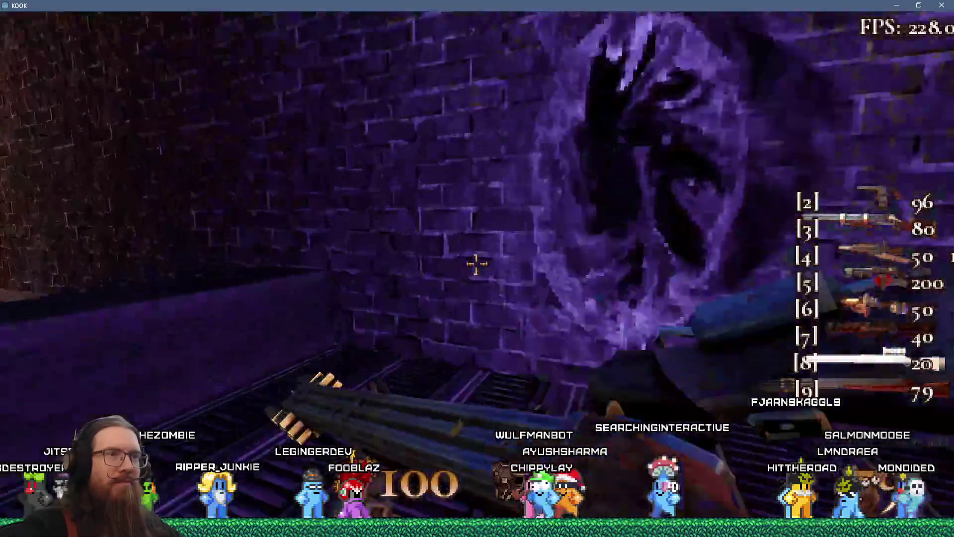
key("w")
left_click(476, 265)
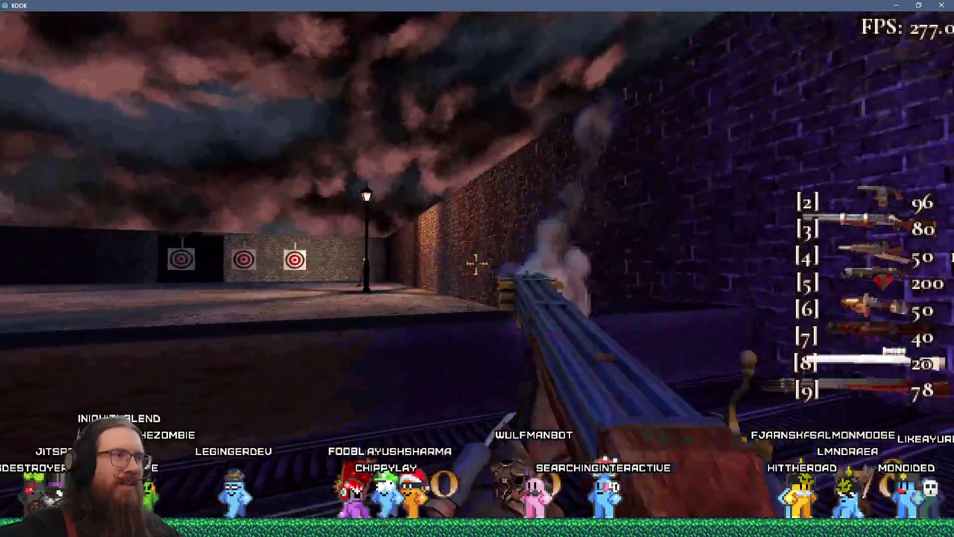
key("w")
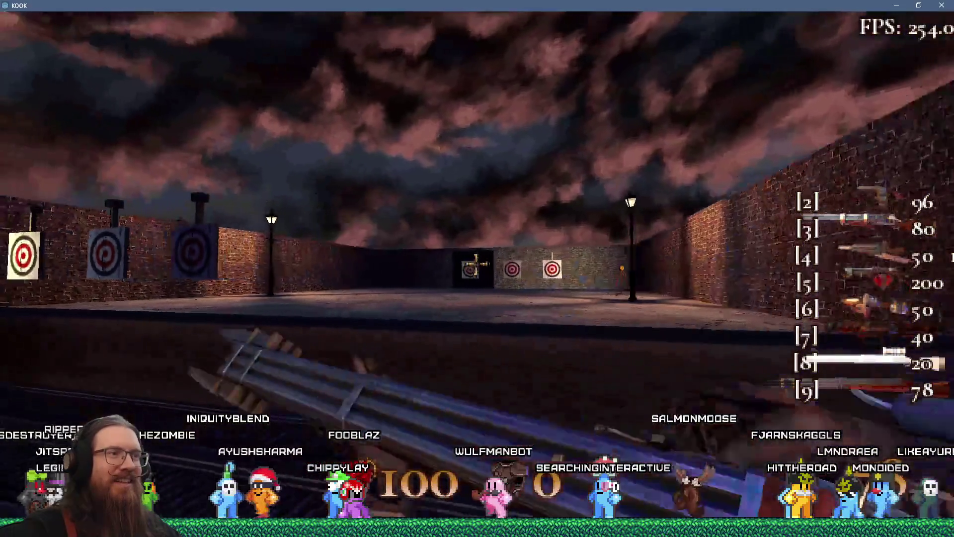
key("w")
left_click(476, 264)
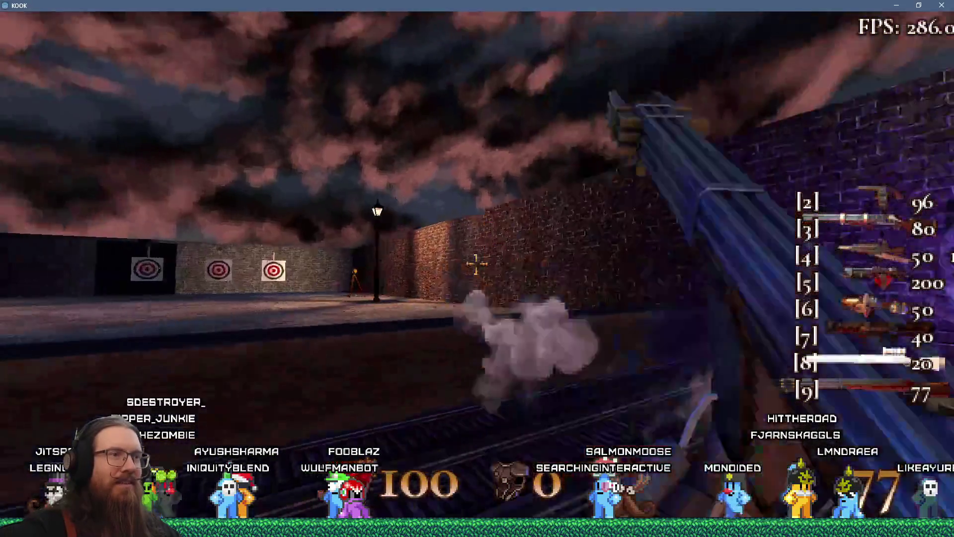
key("w")
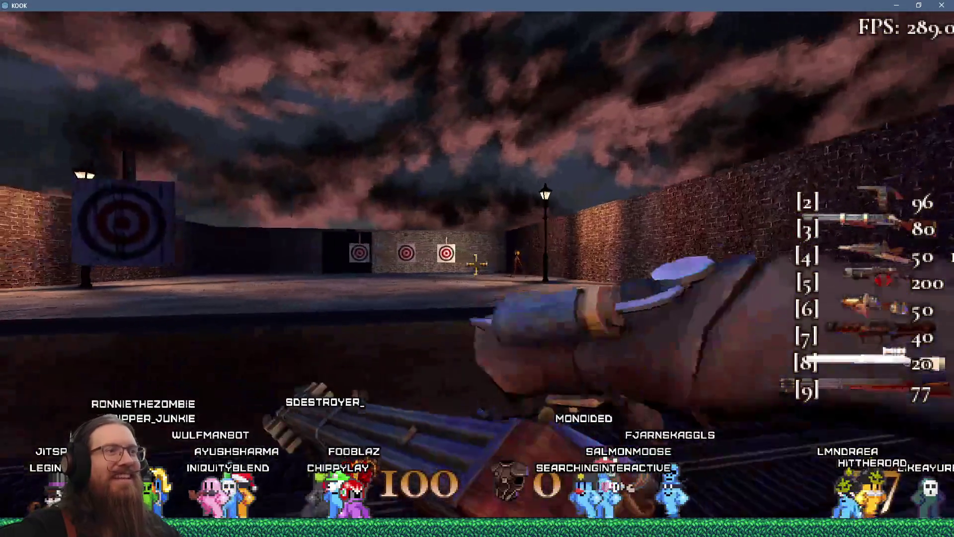
key("w")
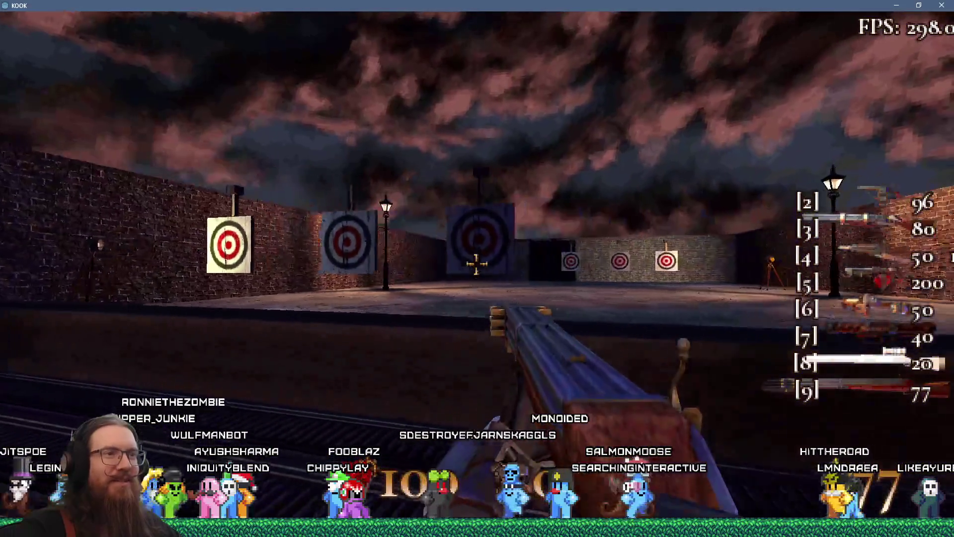
left_click(476, 264)
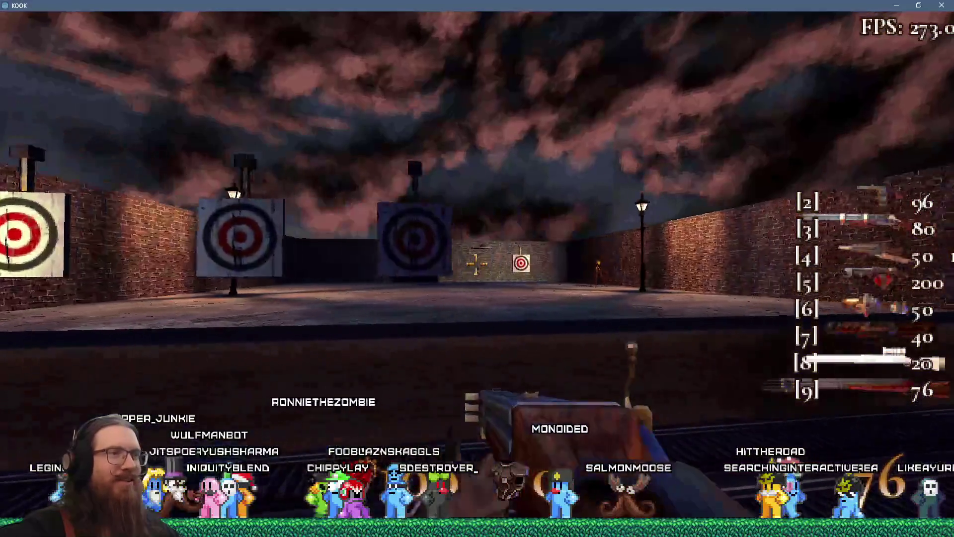
left_click(476, 265)
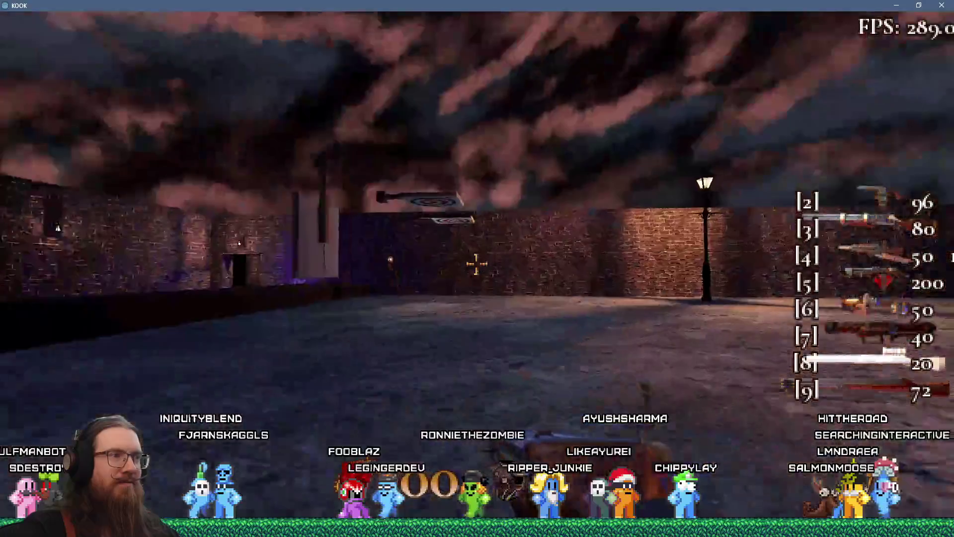
Walk from the target range through the stone corridor and brick alleys onto the railway tracks
key("w")
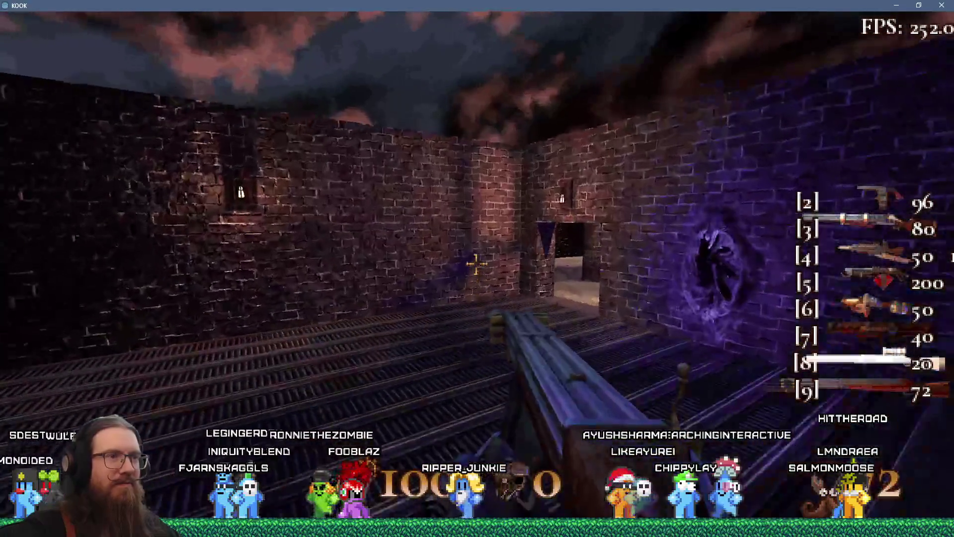
key("w")
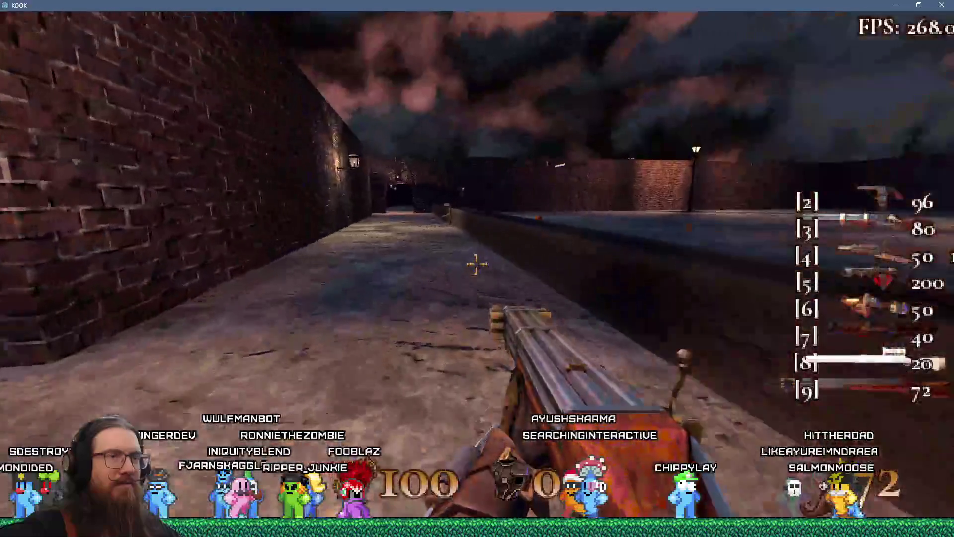
key("w")
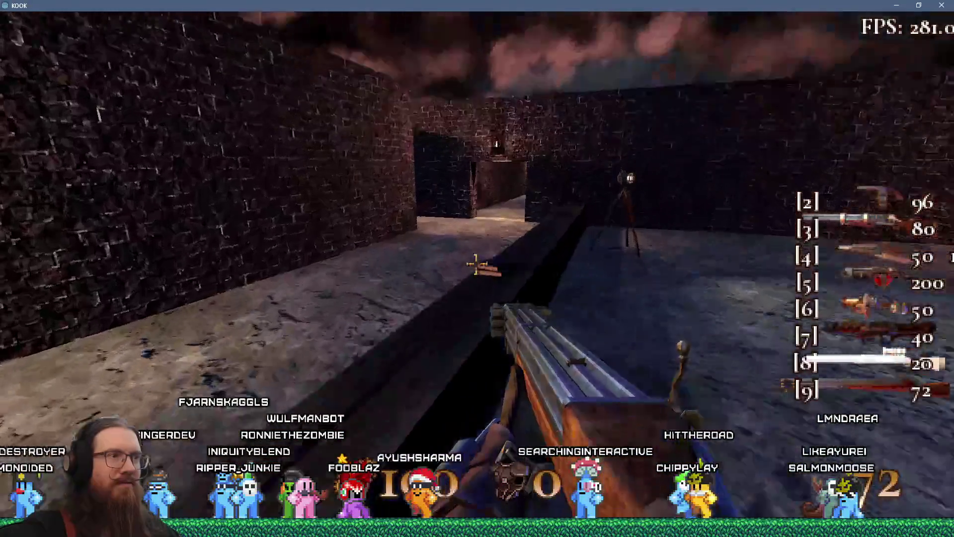
key("w")
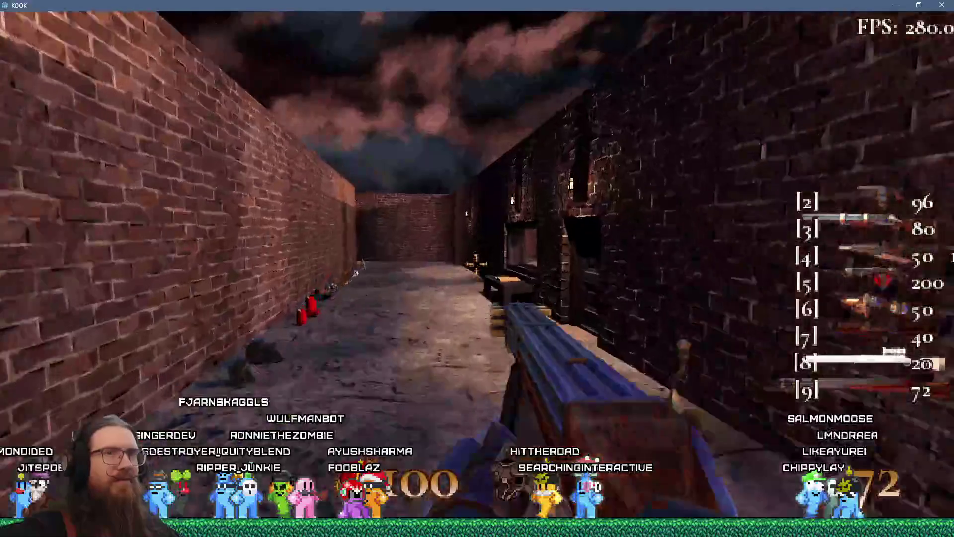
key("w")
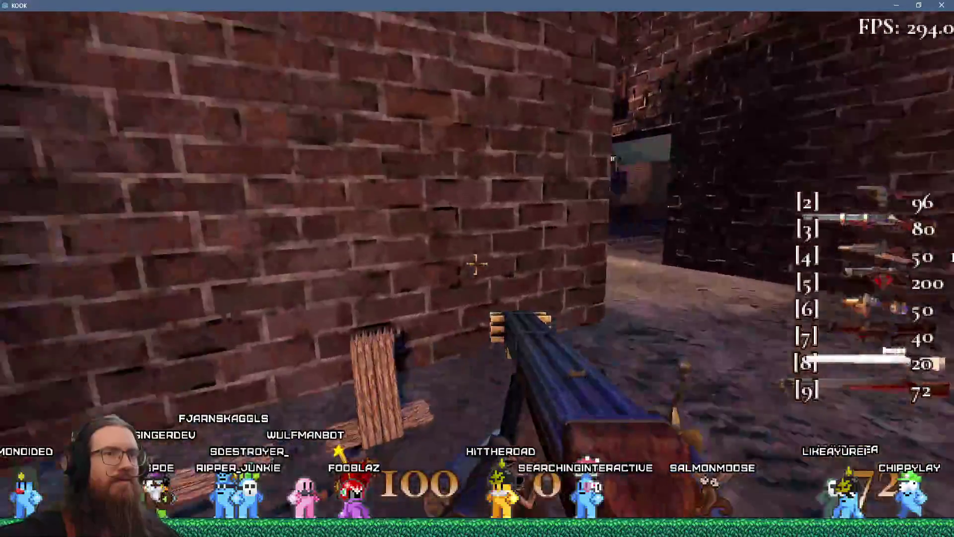
key("w")
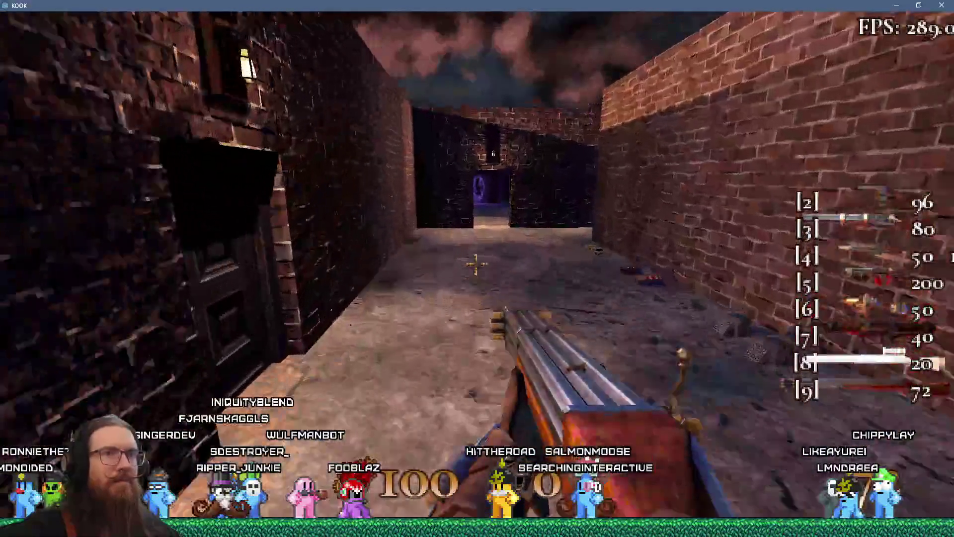
key("w")
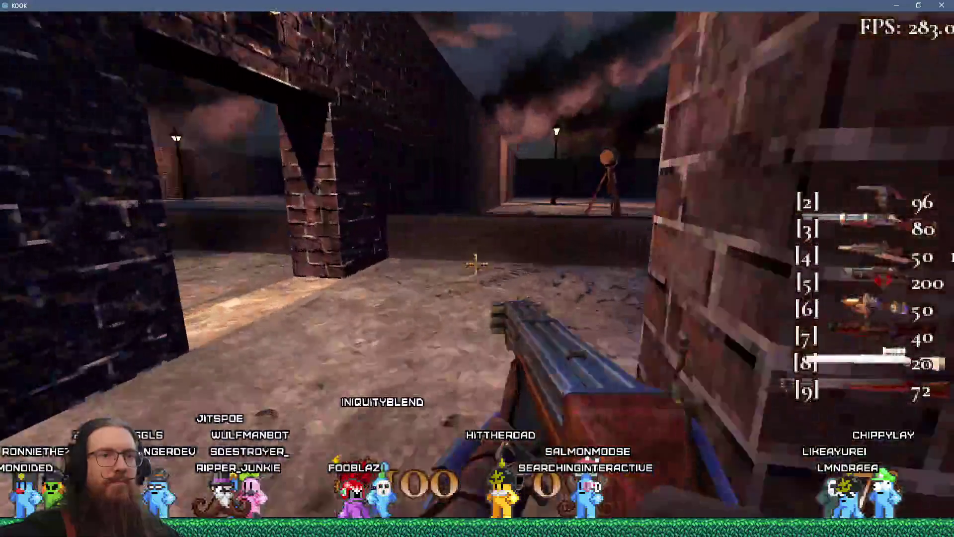
key("w")
key("w")
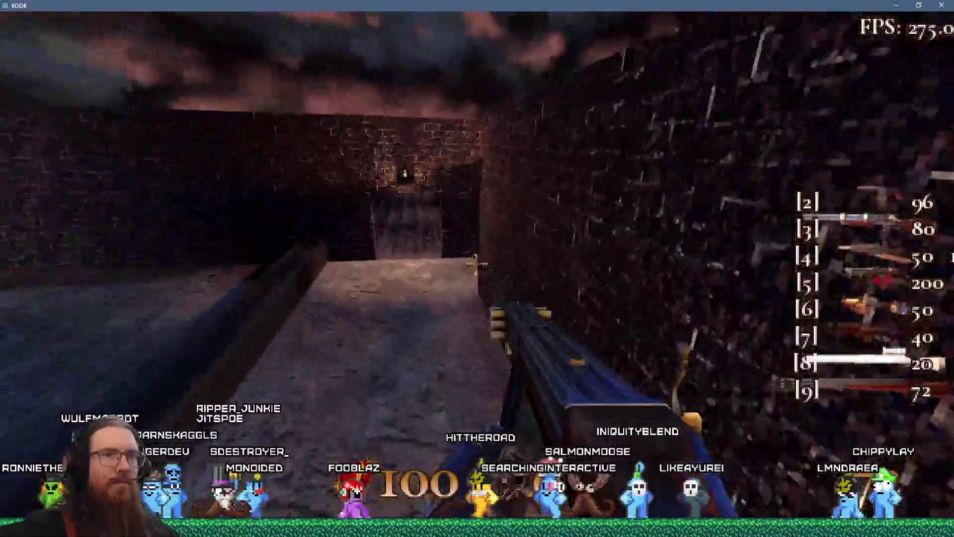
key("w")
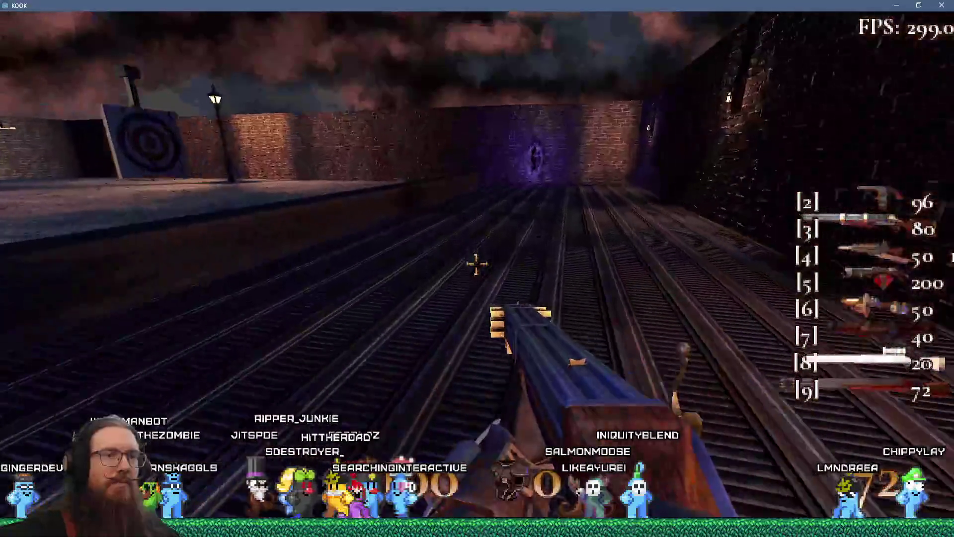
Walk into the purple portal several times to test teleporting, then back off and fire a shot
key("w")
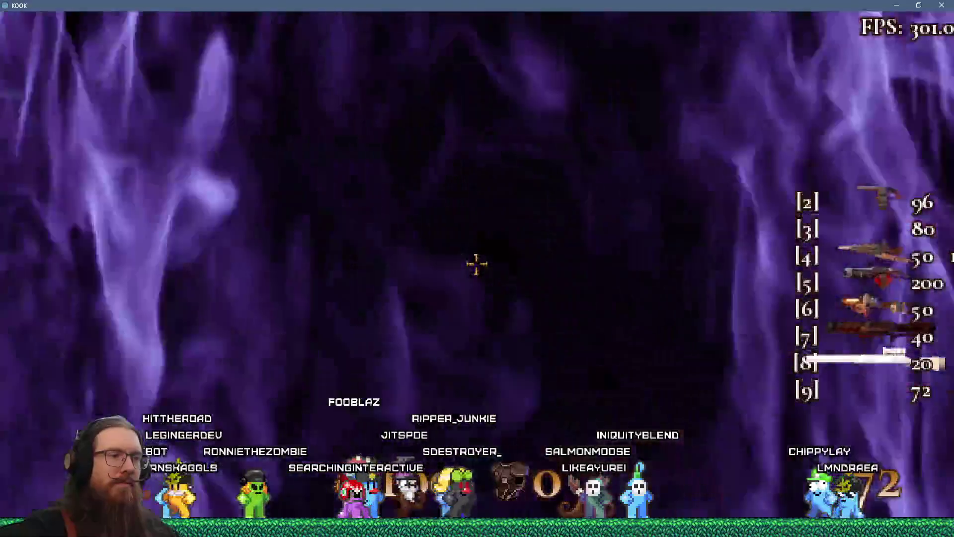
key("w")
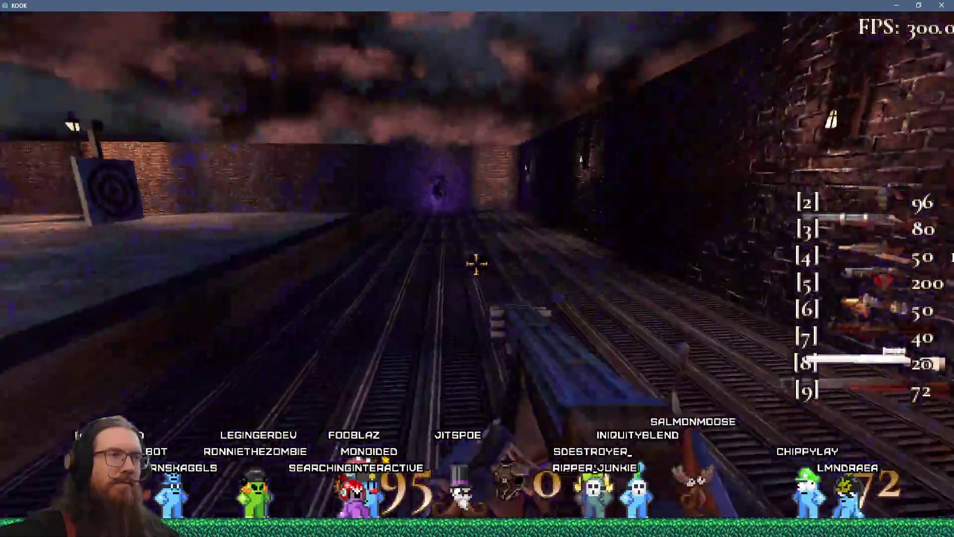
key("w")
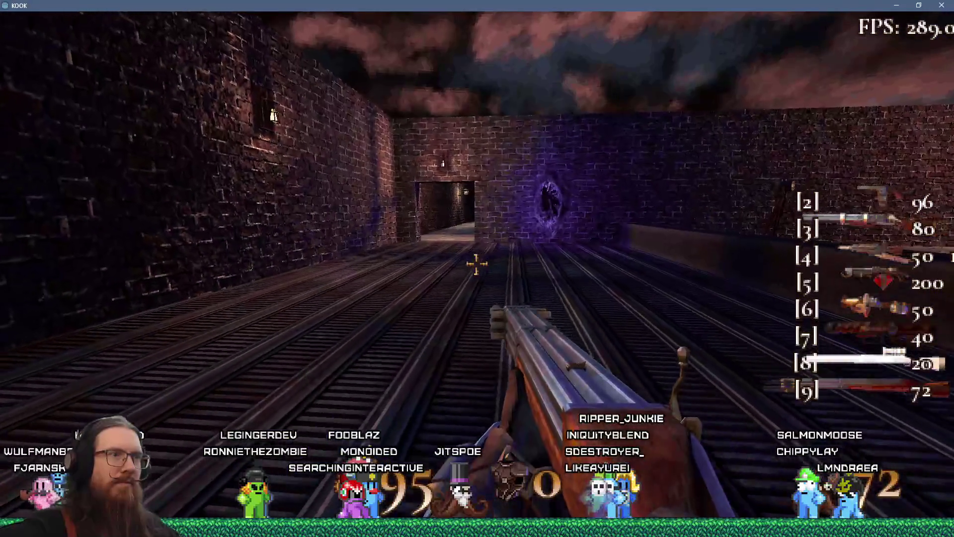
key("w")
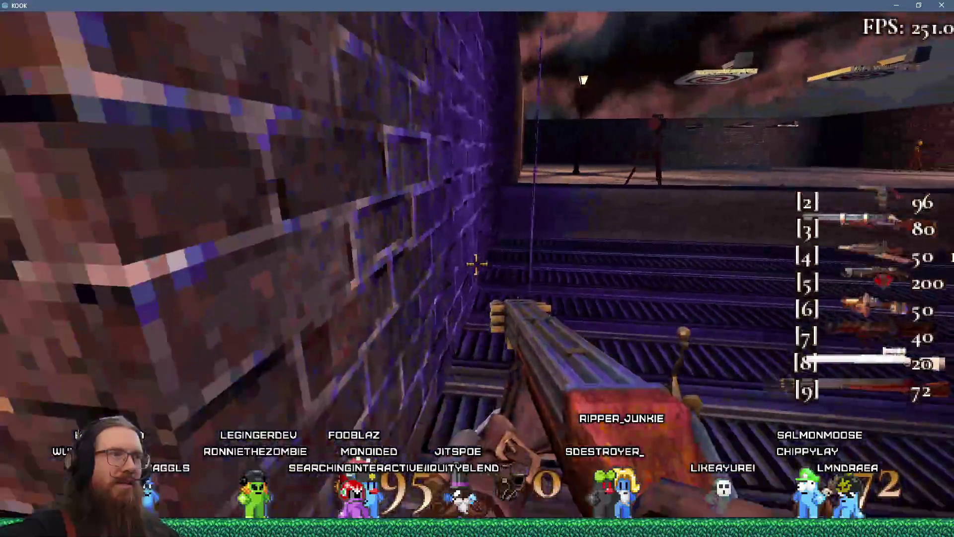
key("w")
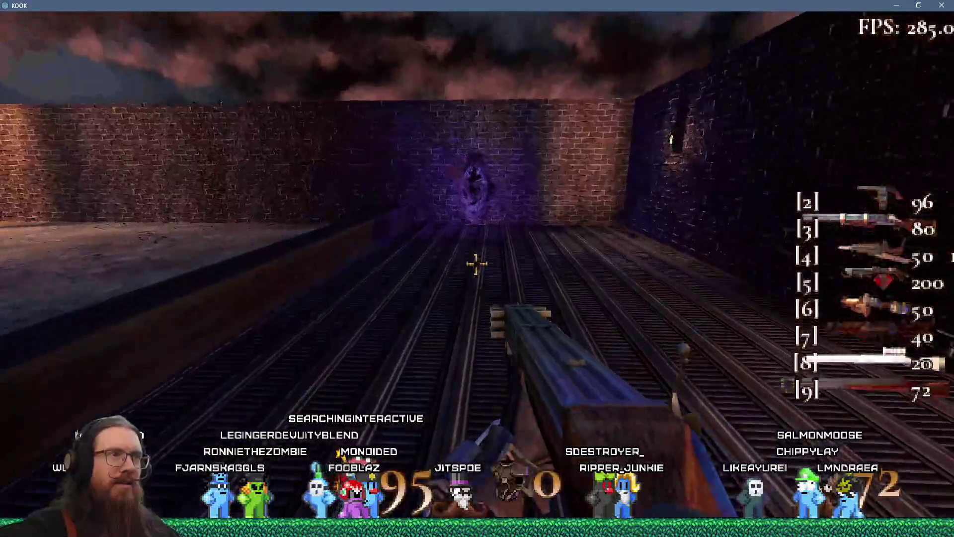
key("w")
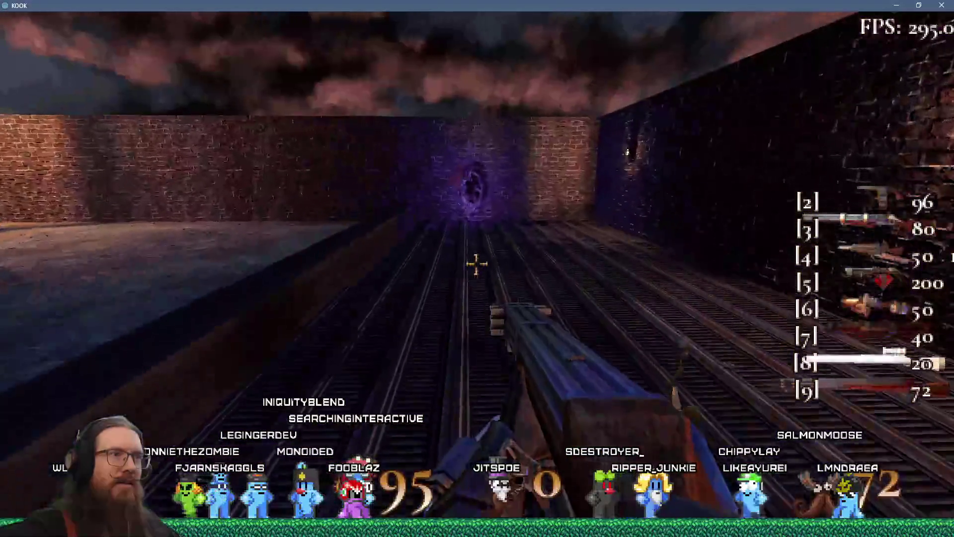
key("w")
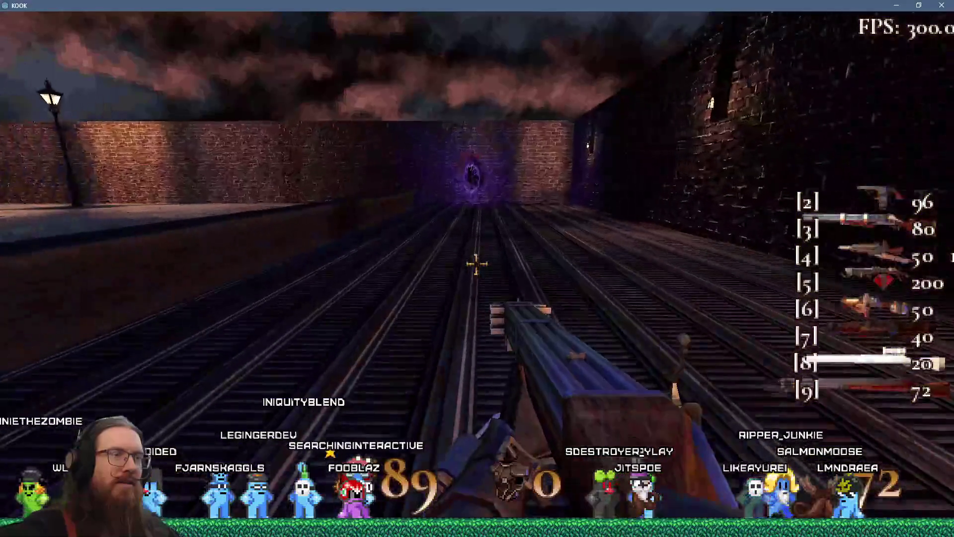
key("w")
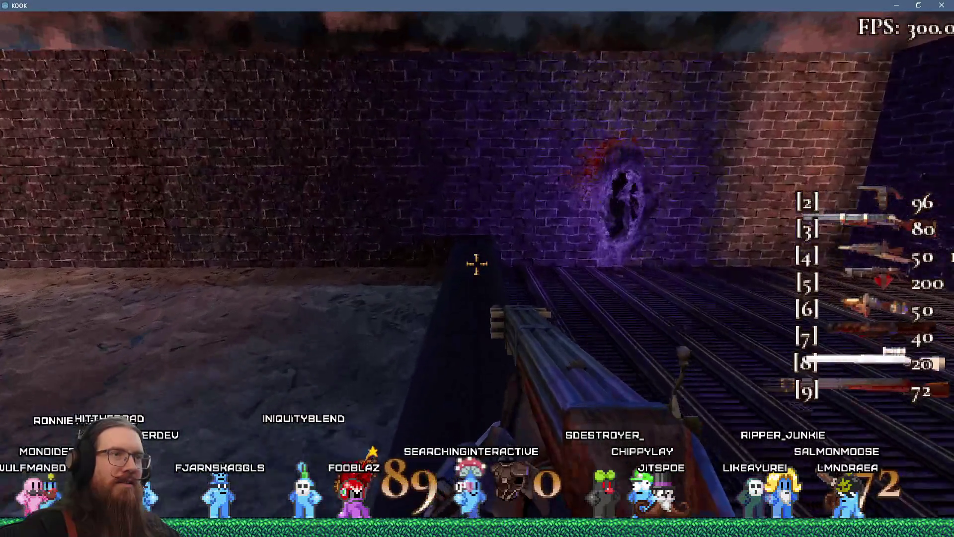
key("w")
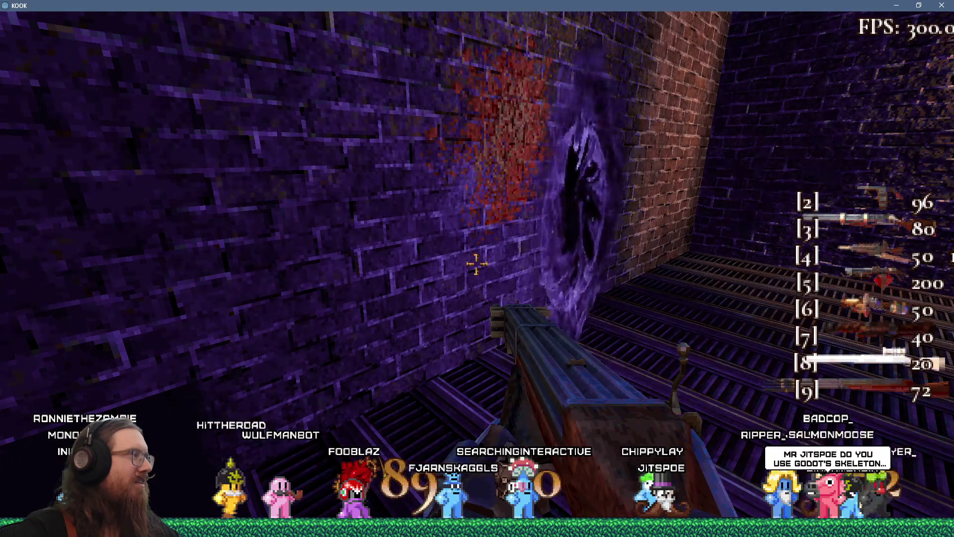
key("s")
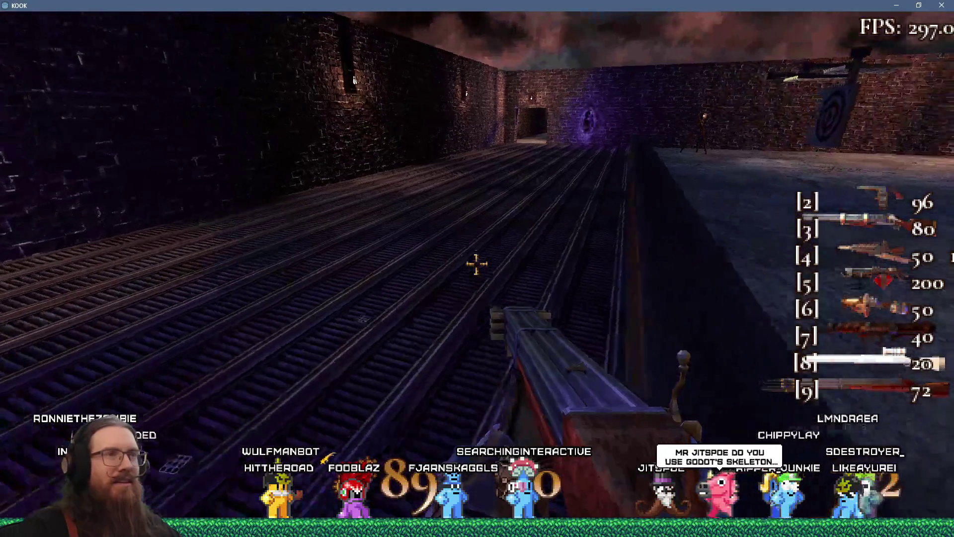
left_click(477, 264)
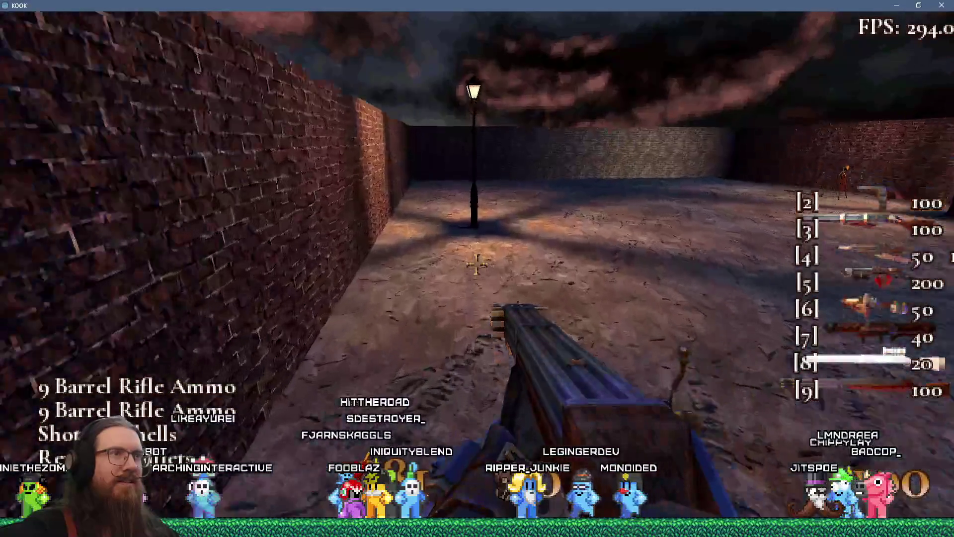
Cross the courtyard past the lamp post and tripod into the brick passage and bring up the development console
key("w")
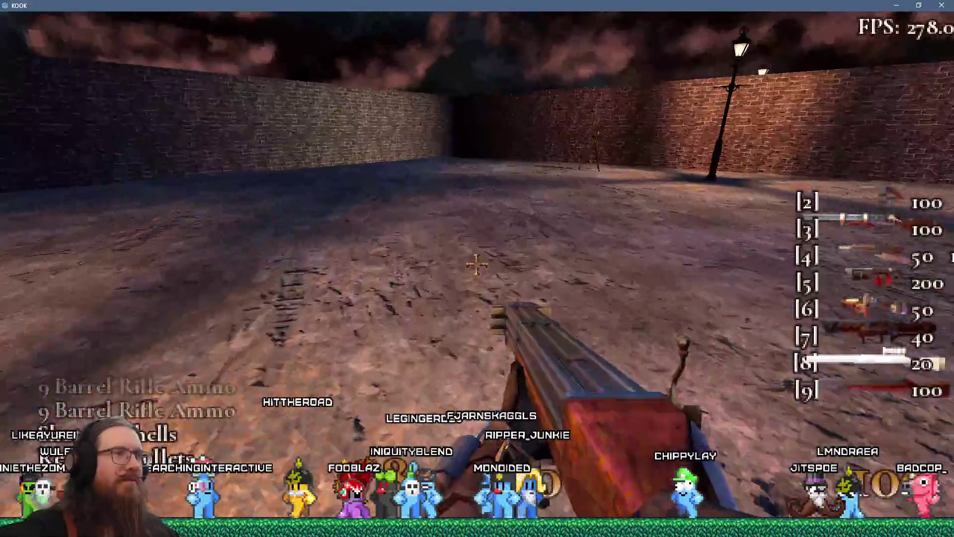
key("w")
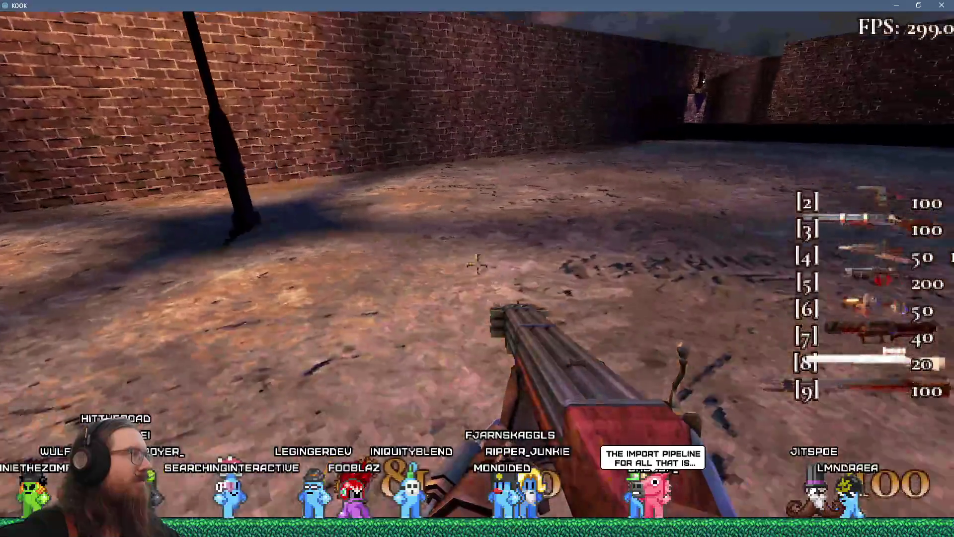
key("w")
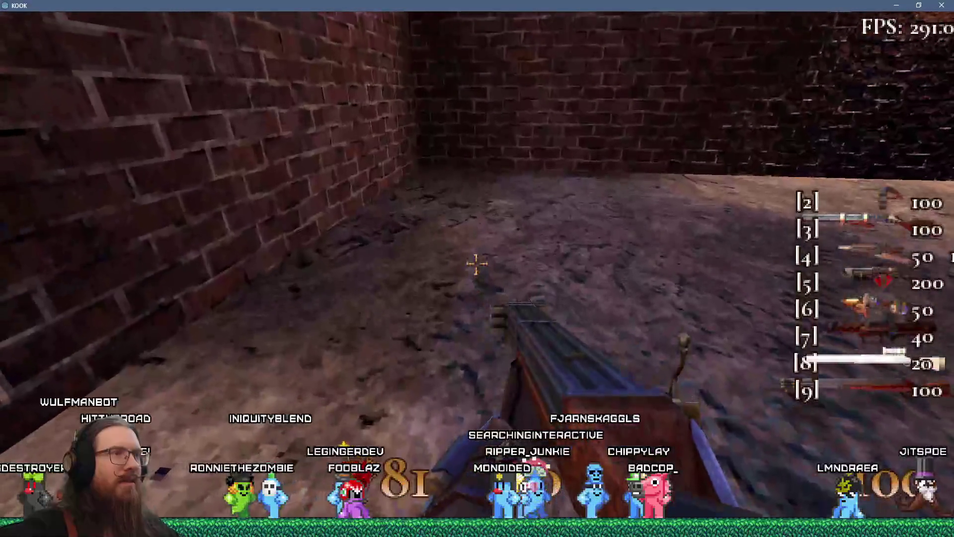
key("grave")
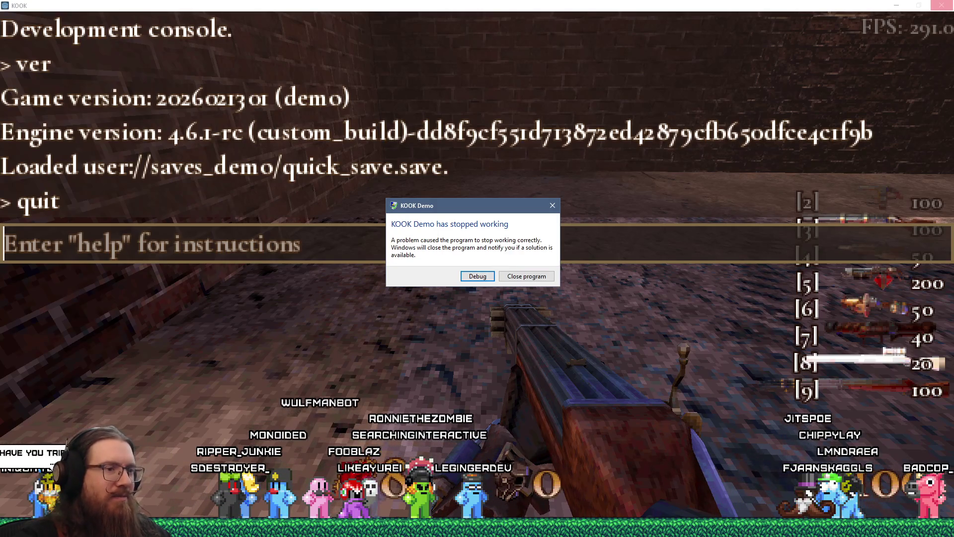
Debug the crashed KOOK Demo using the already-open godot Visual Studio 2019 instance
key("alt+Tab")
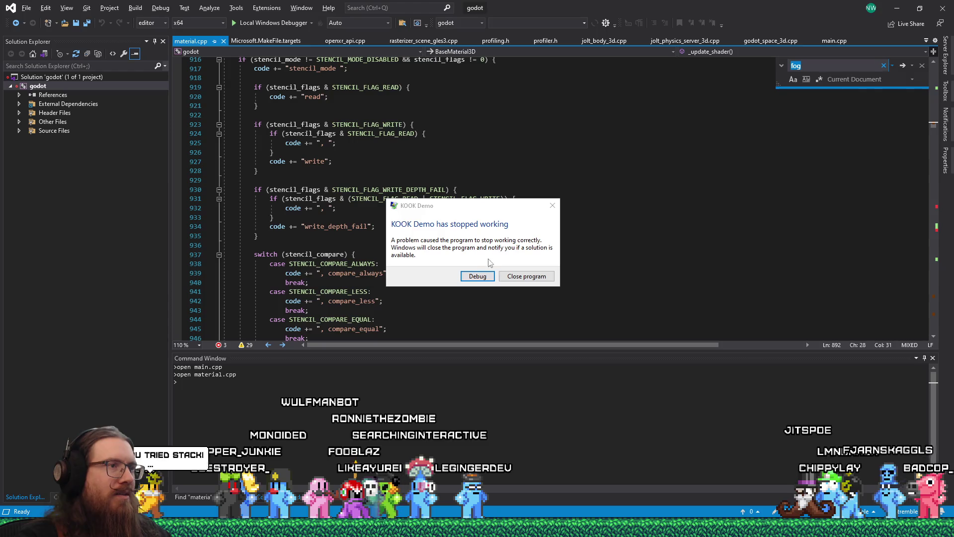
left_click(485, 276)
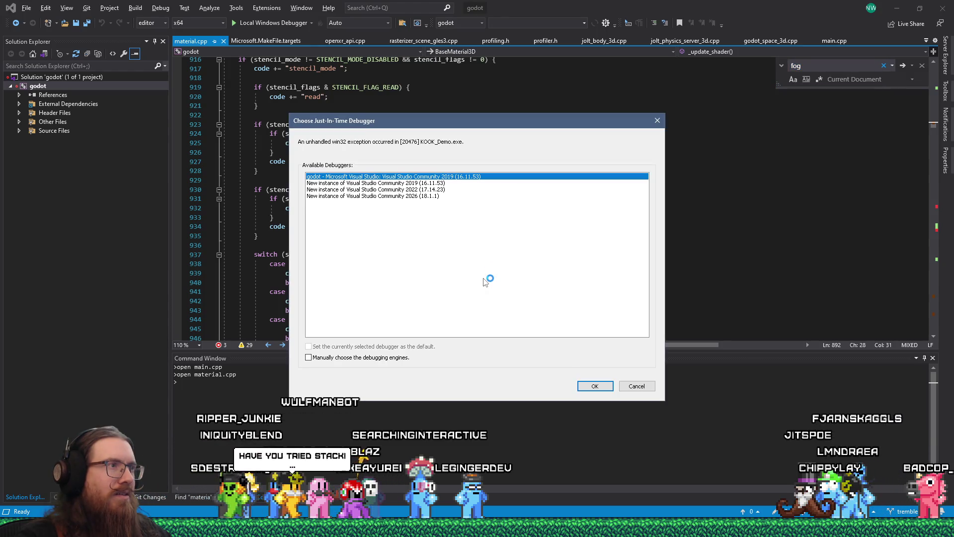
left_click(591, 385)
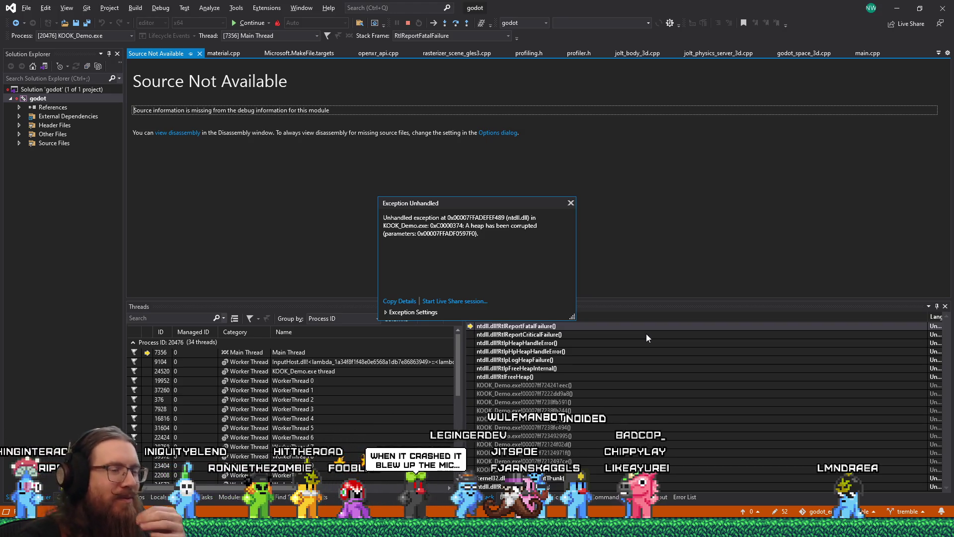
Close the Exception Unhandled popup and examine the RtlFreeHeap and KOOK_Demo.exe call stack frames
left_click(571, 203)
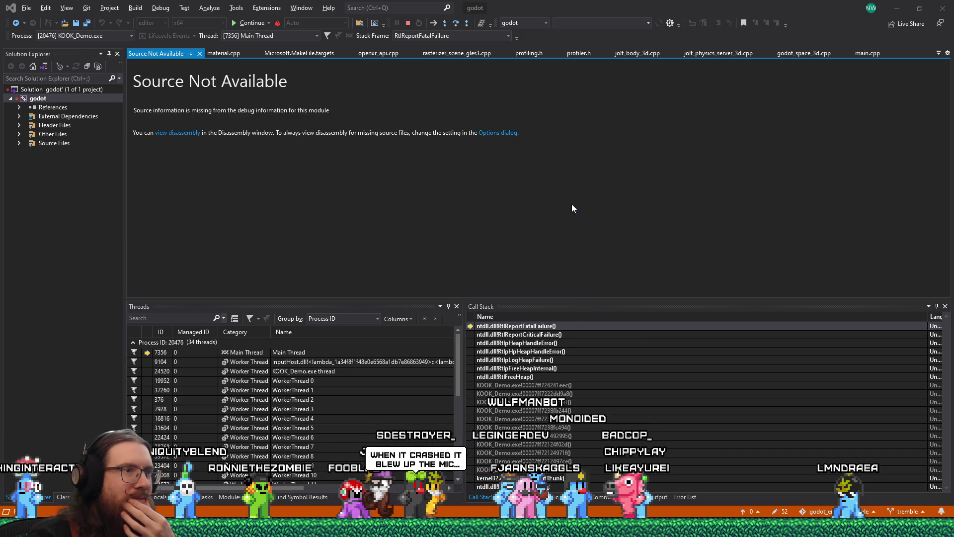
left_click(643, 377)
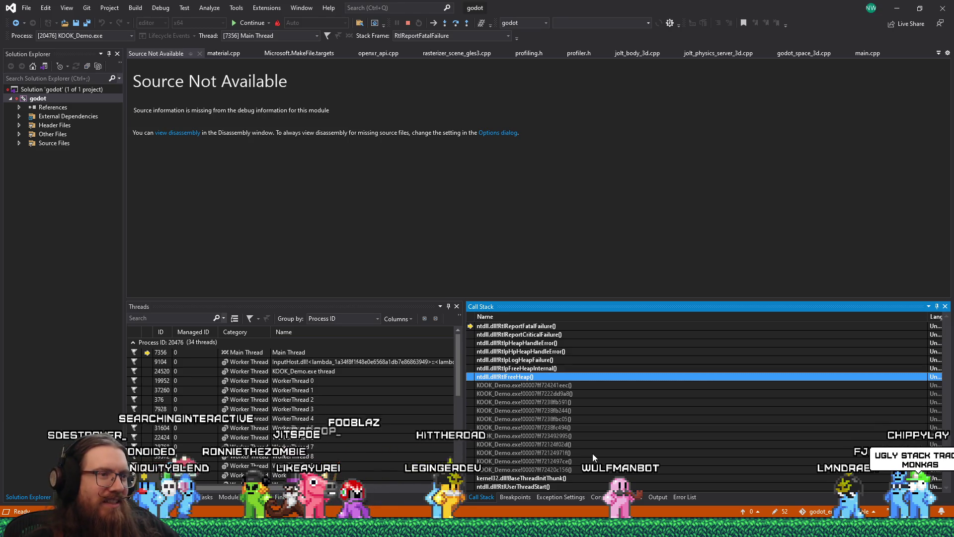
left_click(586, 402)
left_click(562, 386)
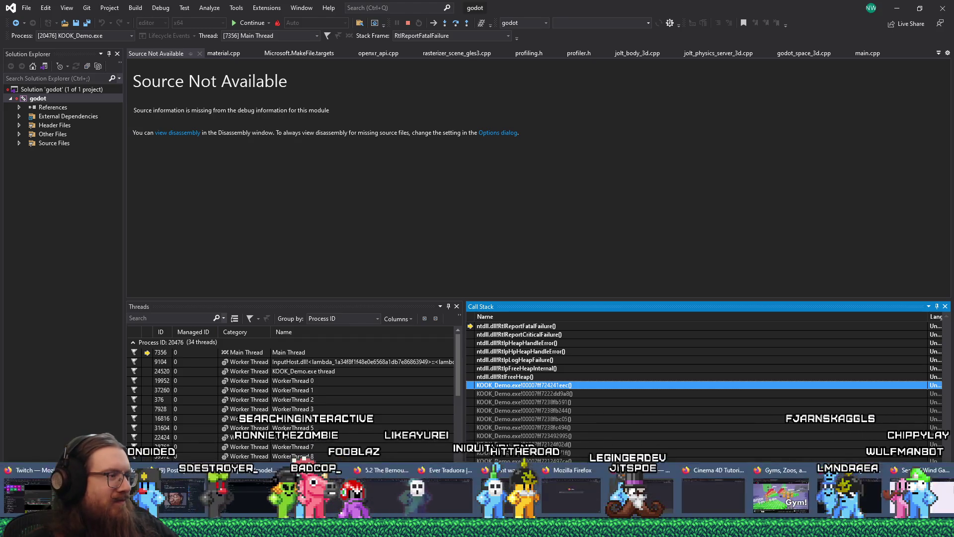
Switch from Visual Studio to the Firefox window showing the Easy Effects GitHub page
mouse_move(477, 529)
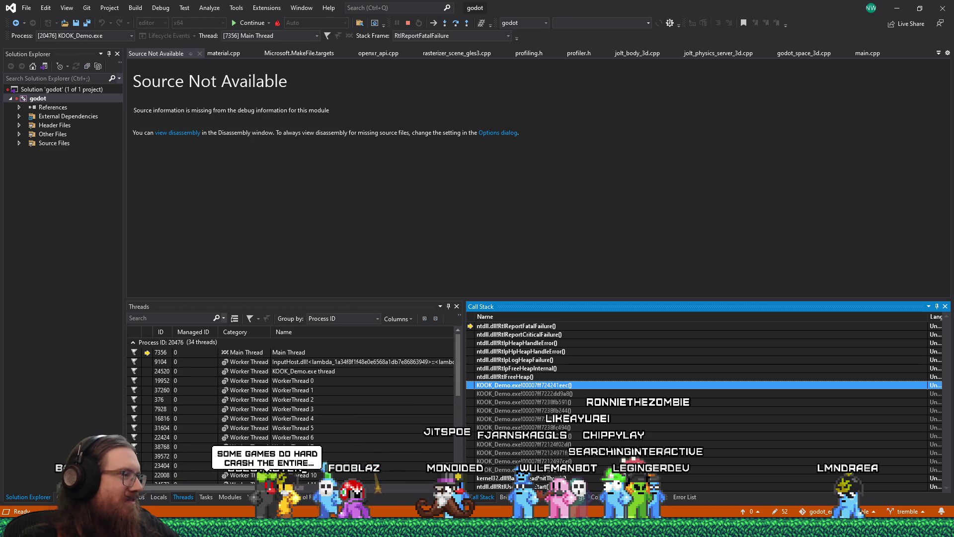
left_click(895, 528)
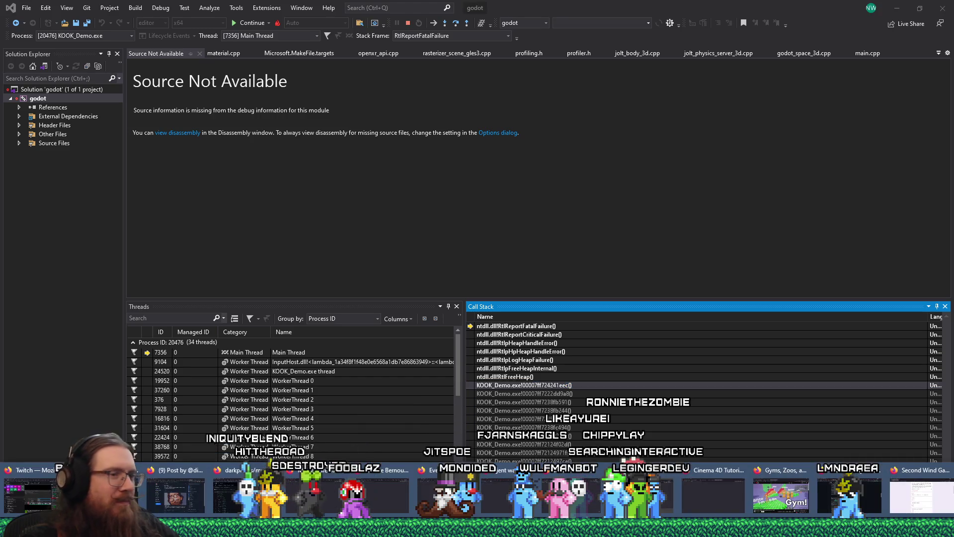
left_click(867, 499)
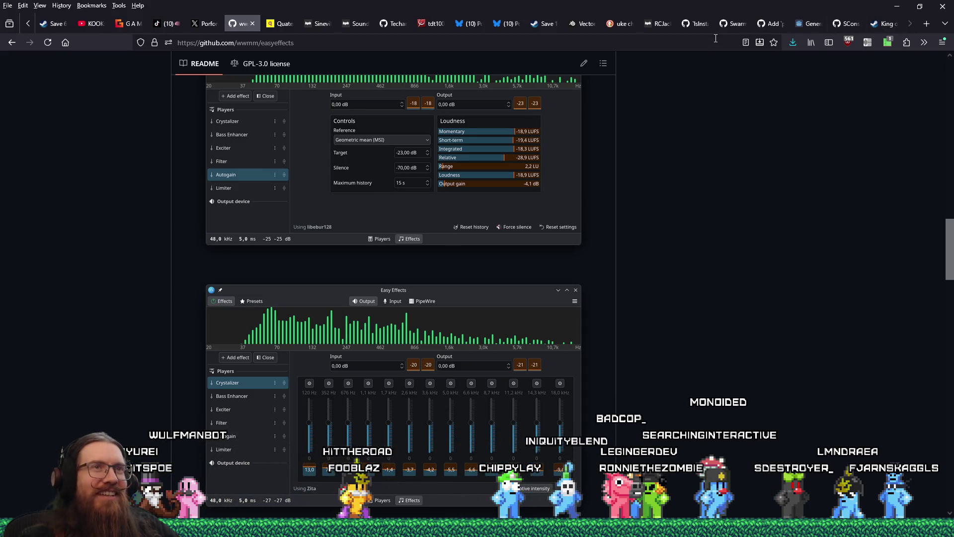
Go to the SCons issue #26296 tab, then on to the godotengine/godot repository tab
mouse_move(762, 26)
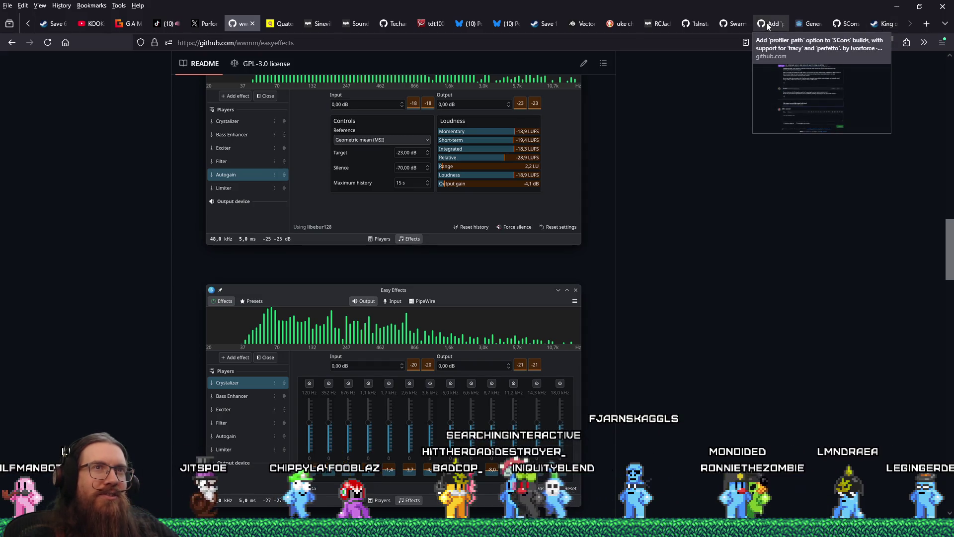
left_click(842, 26)
scroll(947, 379, "up", 20)
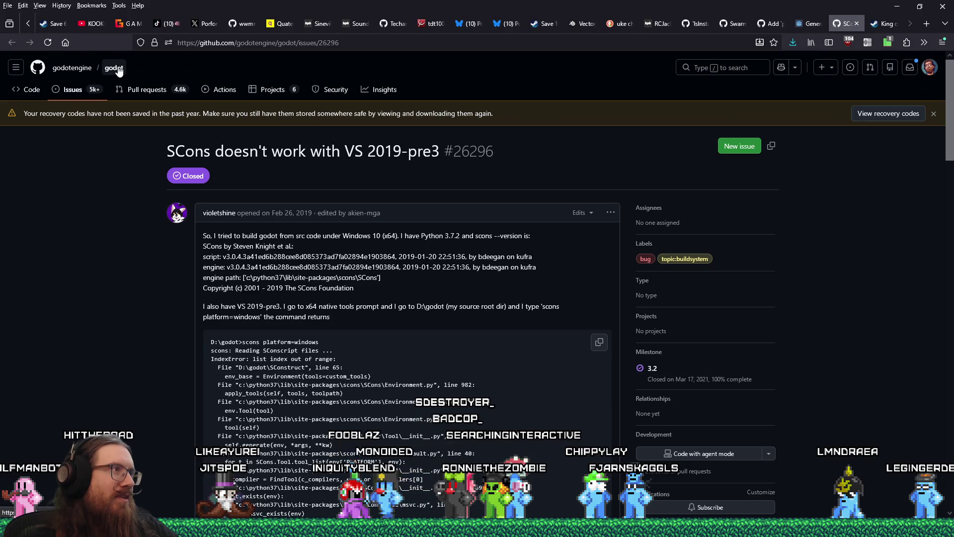
left_click(876, 27)
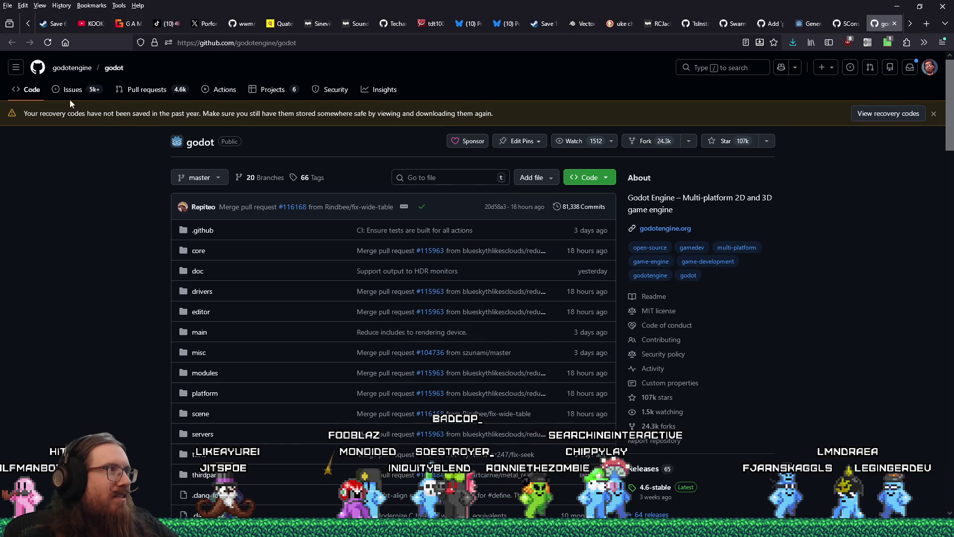
Filter the godot repository's issues with the search terms 'crash exit'
left_click(71, 92)
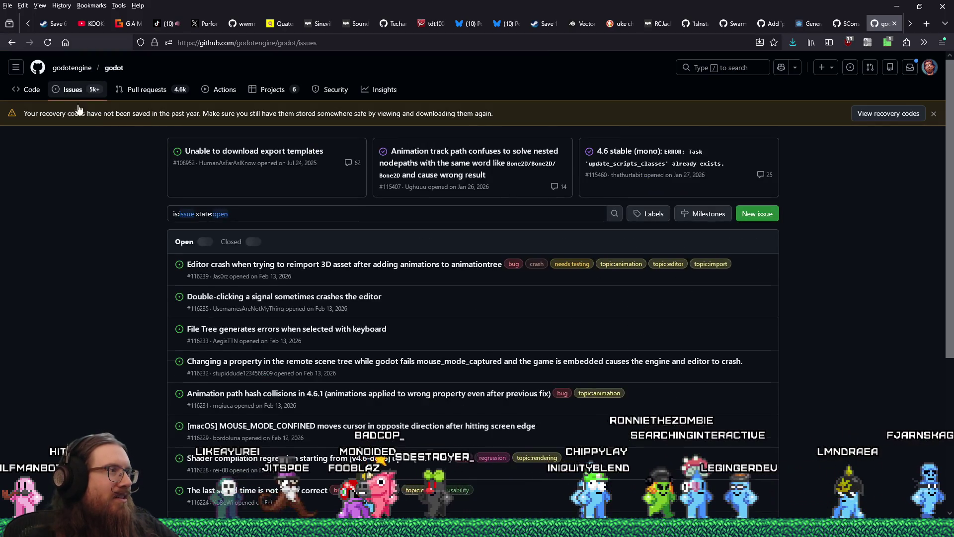
left_click(288, 214)
type("crash exit")
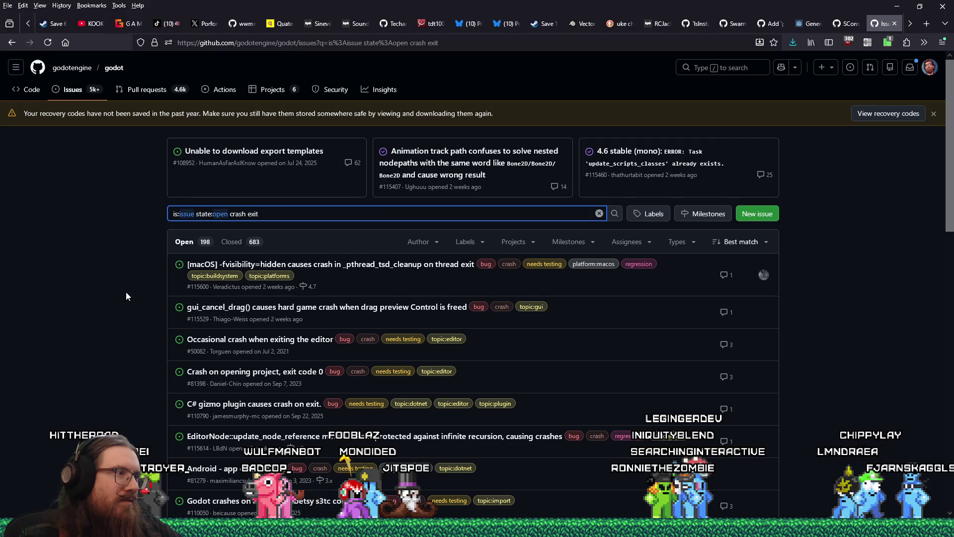
Browse the results and open issue #63742, 'Crash on freeing a node in _exit_tree() with free()'
scroll(126, 293, "down", 3)
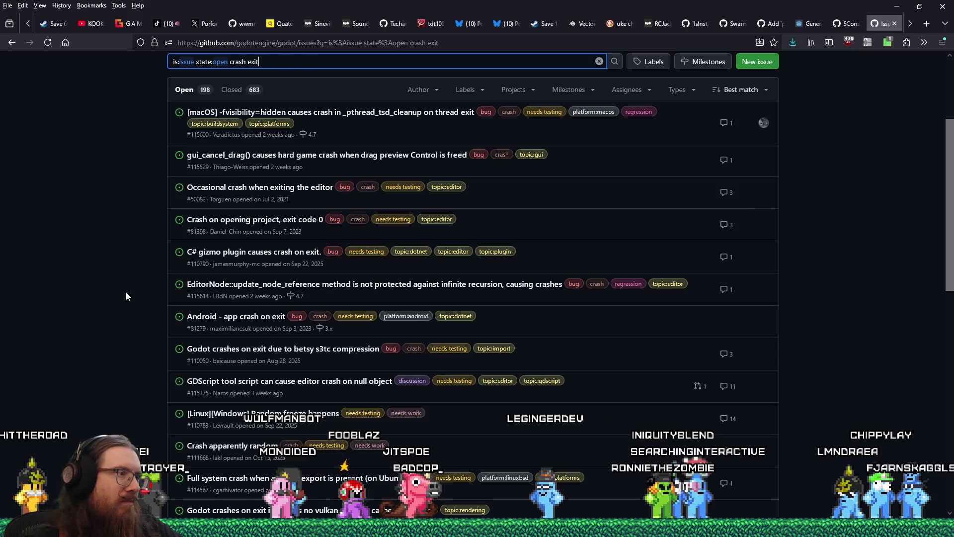
scroll(126, 293, "down", 2)
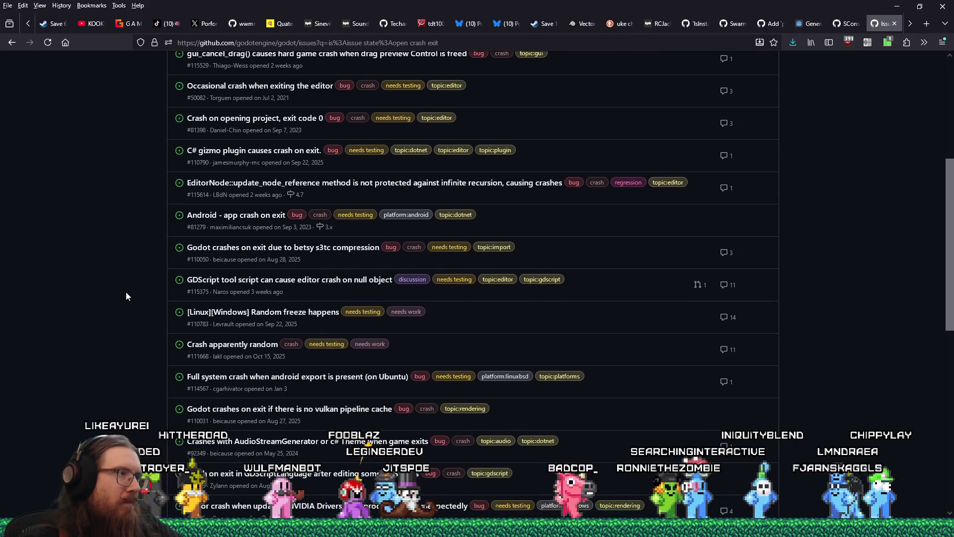
scroll(126, 296, "down", 1)
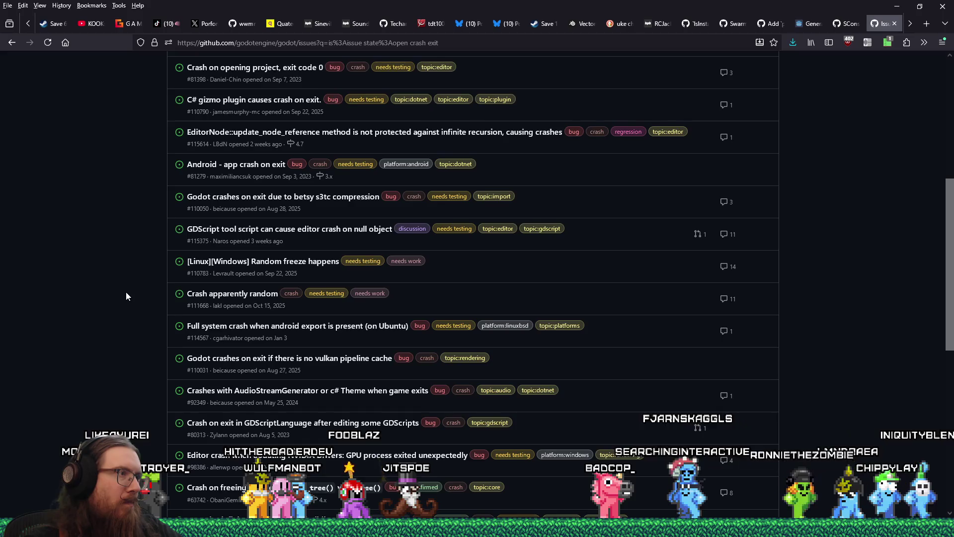
scroll(126, 296, "down", 1)
scroll(126, 296, "down", 1)
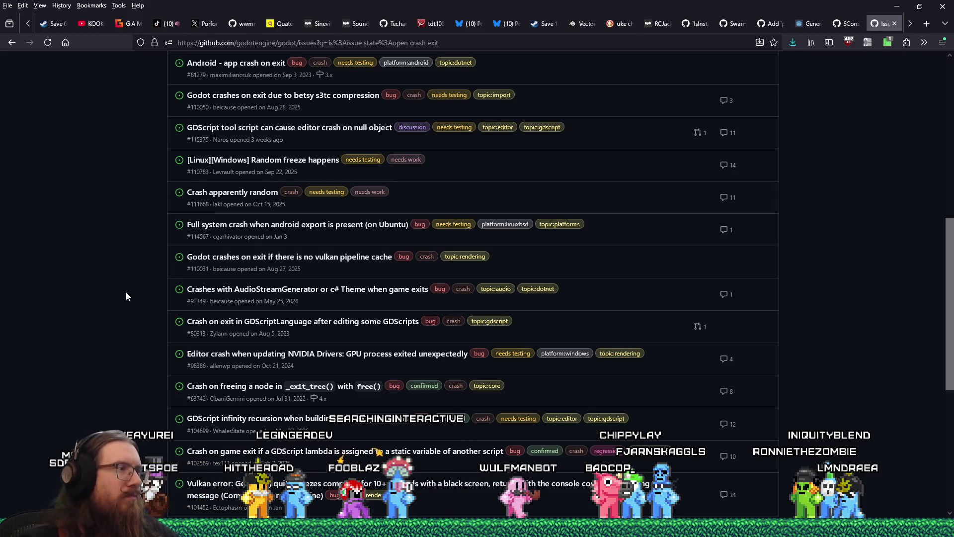
left_click(951, 395)
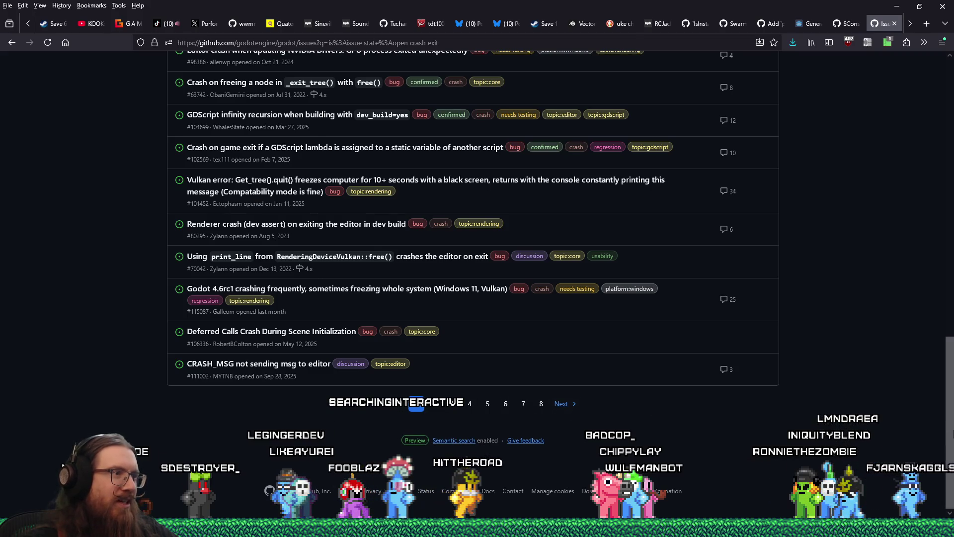
key("Home")
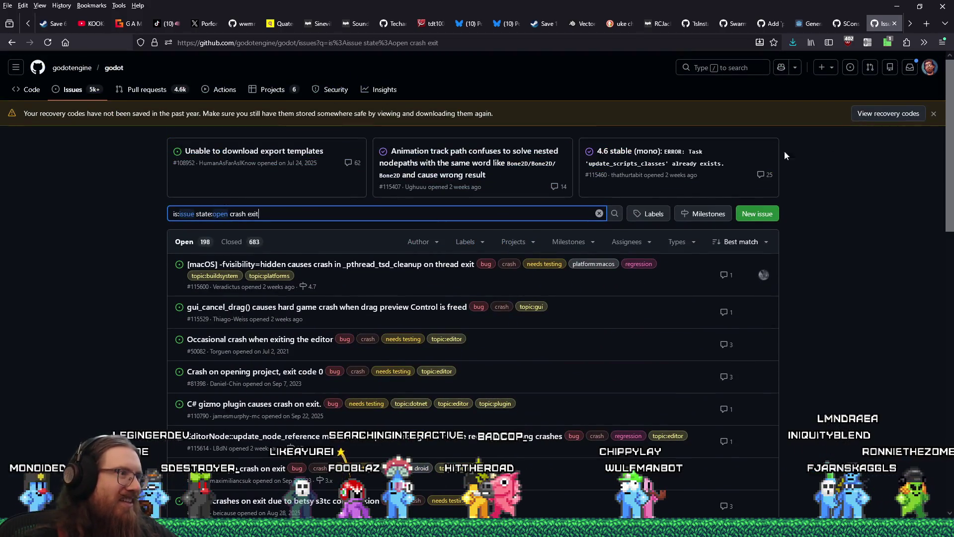
scroll(451, 304, "down", 4)
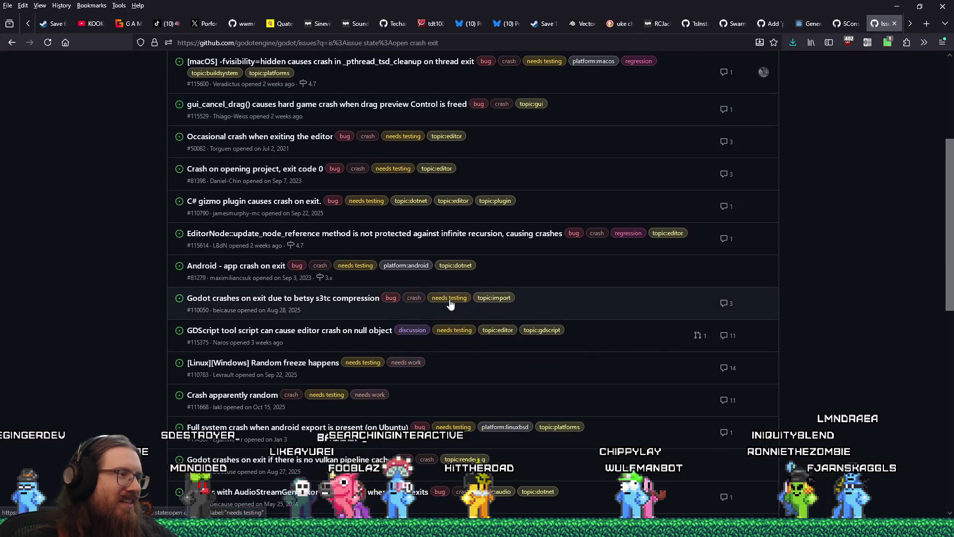
scroll(450, 304, "down", 3)
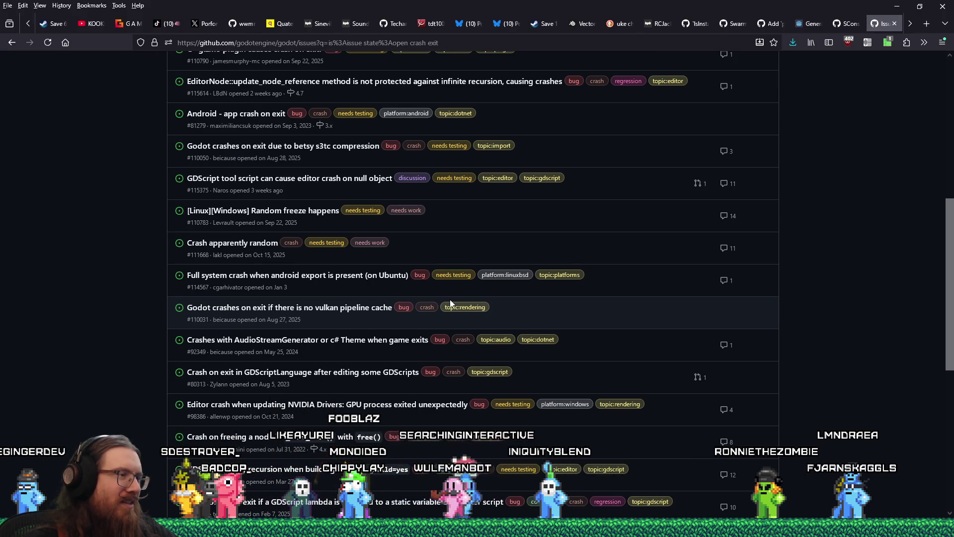
left_click(260, 438)
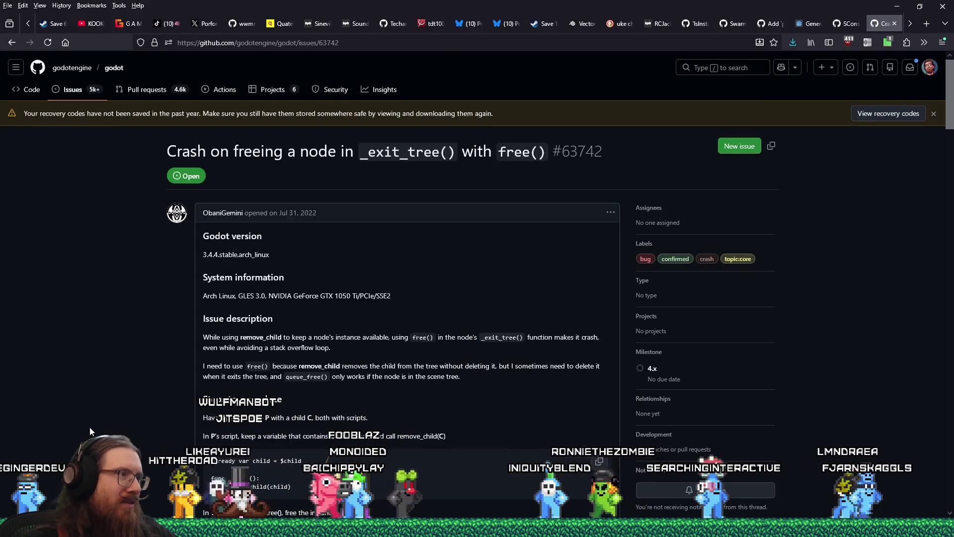
scroll(89, 427, "down", 15)
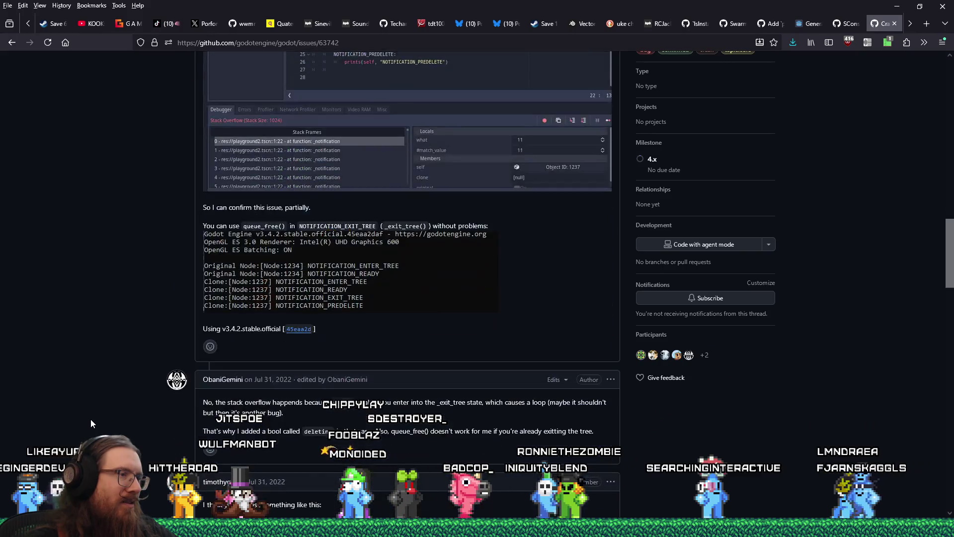
scroll(91, 423, "up", 2)
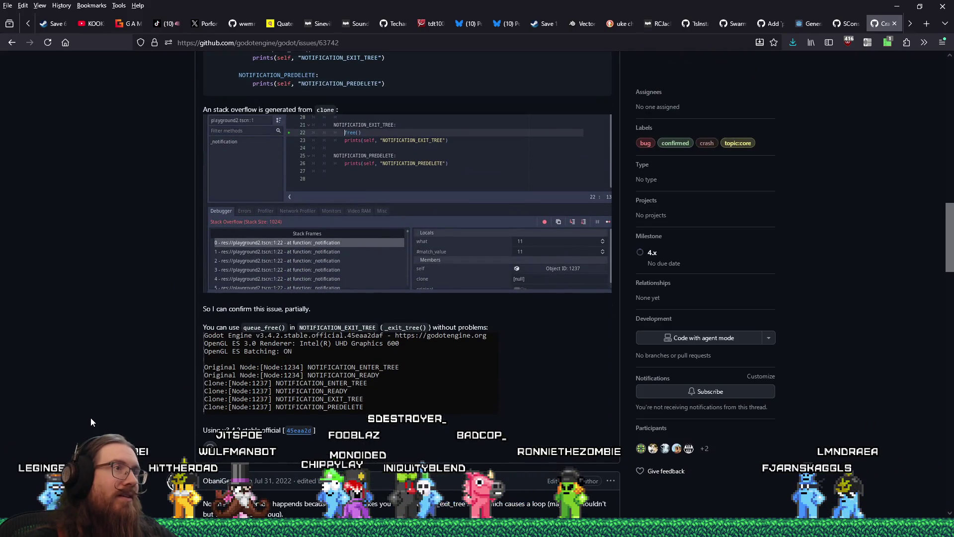
scroll(91, 421, "down", 3)
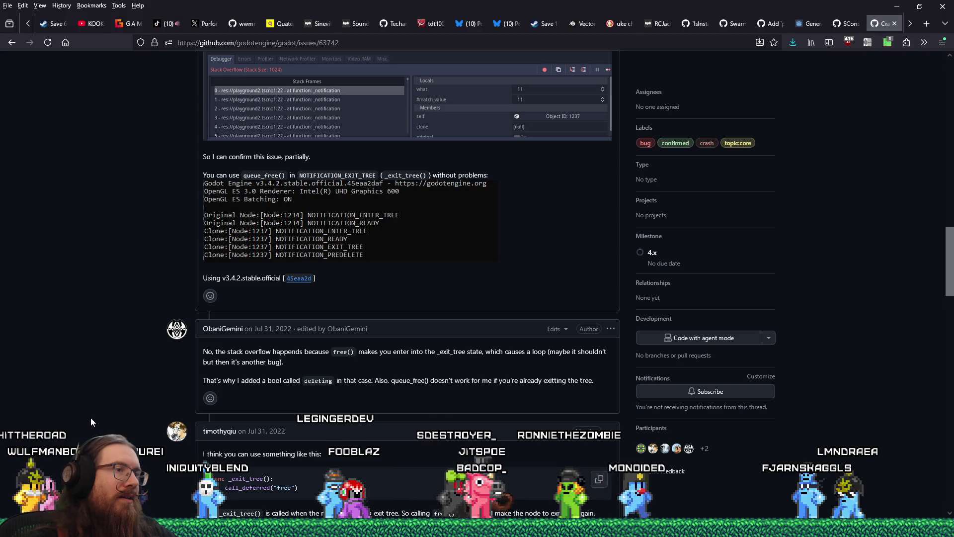
scroll(91, 421, "down", 4)
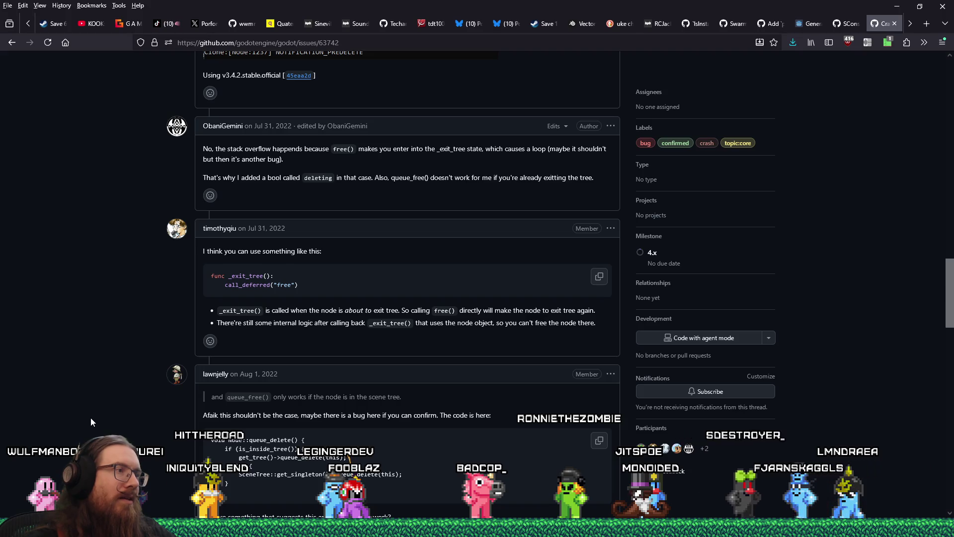
scroll(91, 421, "down", 3)
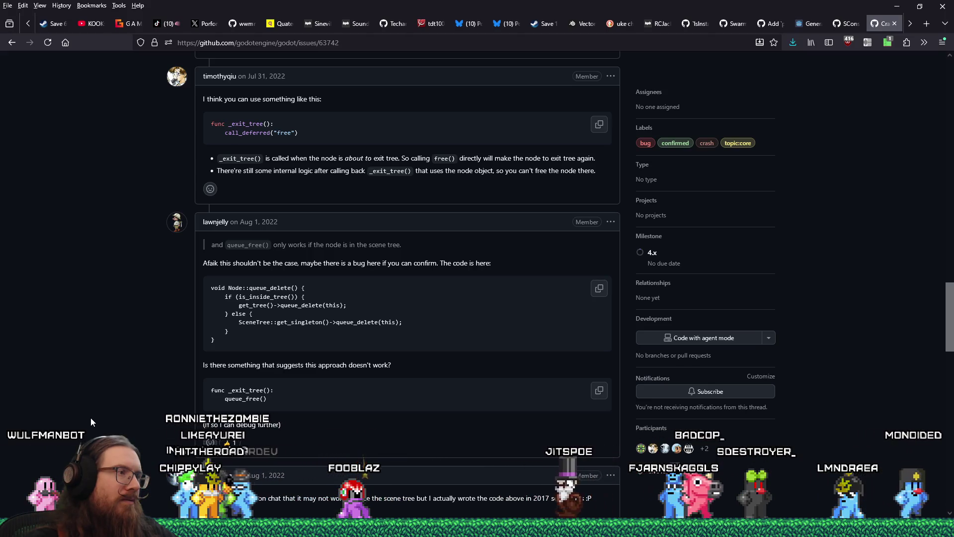
scroll(91, 417, "down", 4)
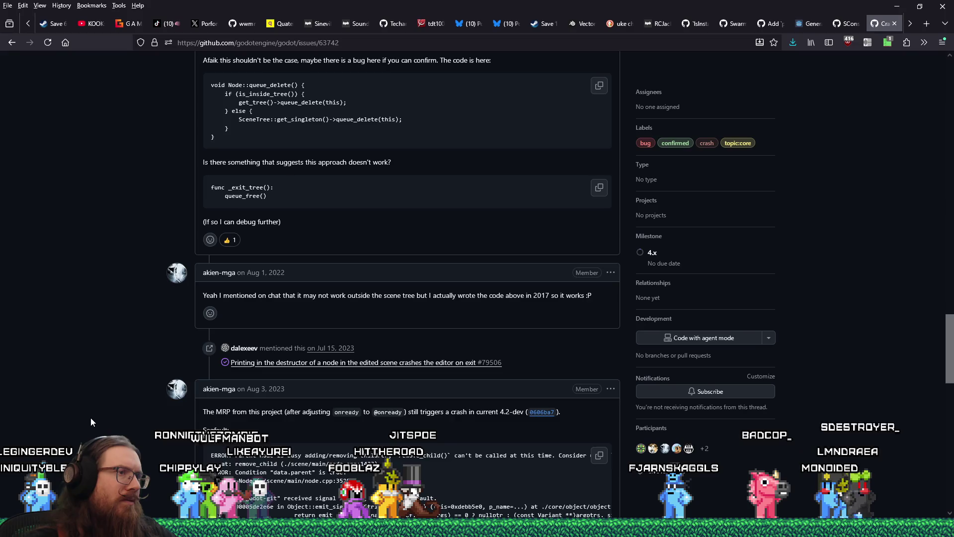
scroll(90, 422, "down", 2)
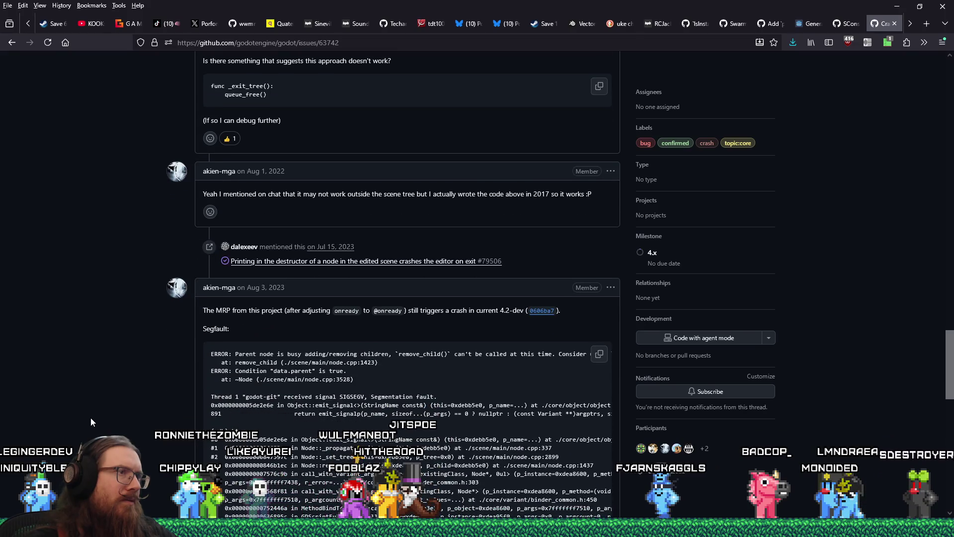
scroll(91, 422, "down", 8)
scroll(90, 421, "up", 3)
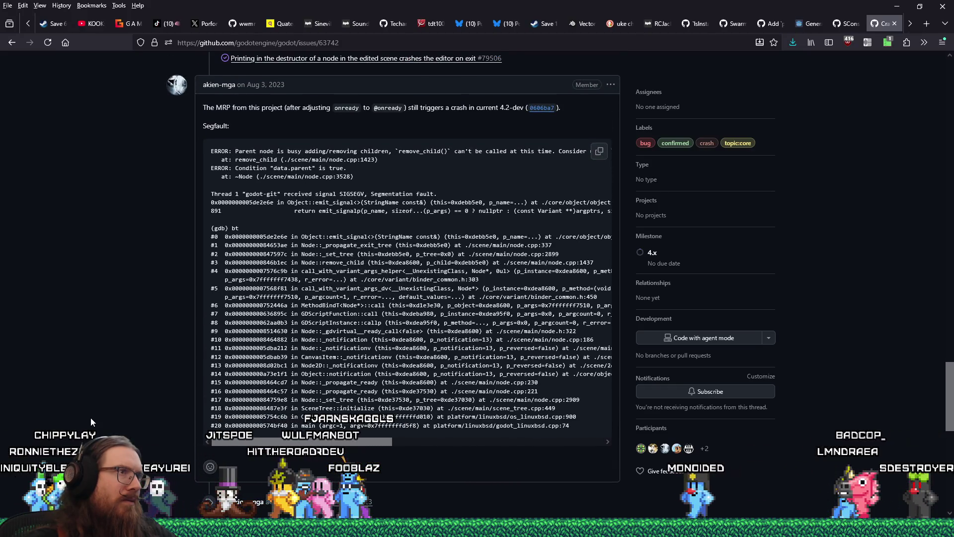
scroll(91, 420, "down", 5)
scroll(90, 417, "down", 2)
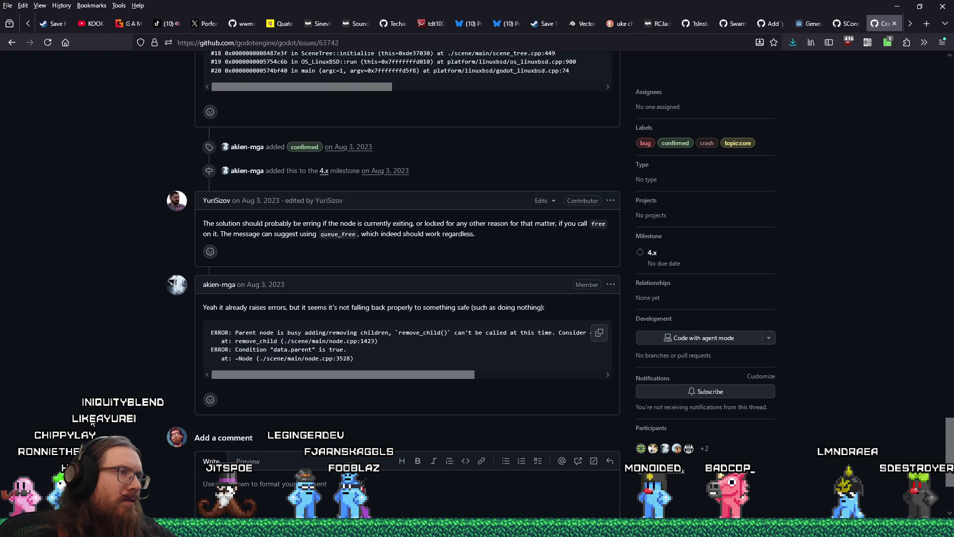
scroll(92, 422, "down", 3)
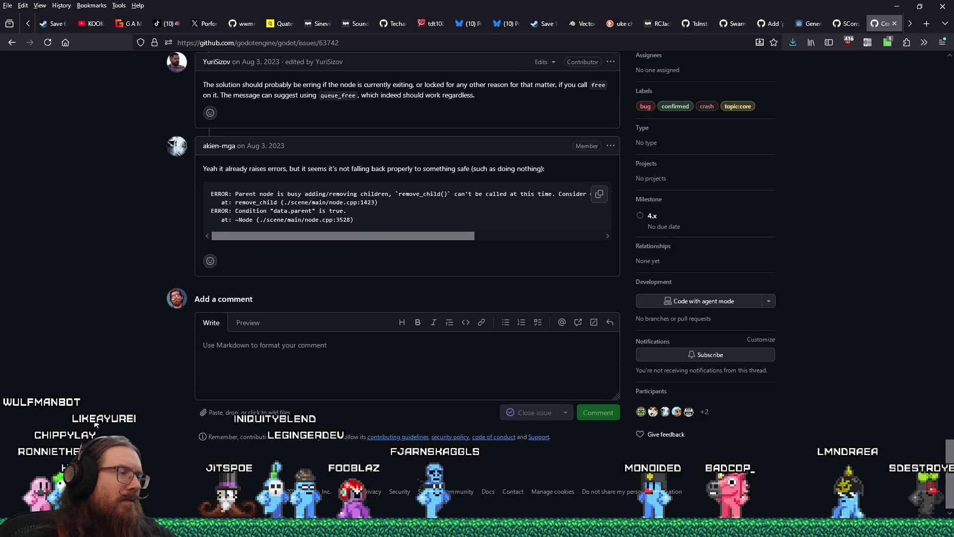
left_click(17, 46)
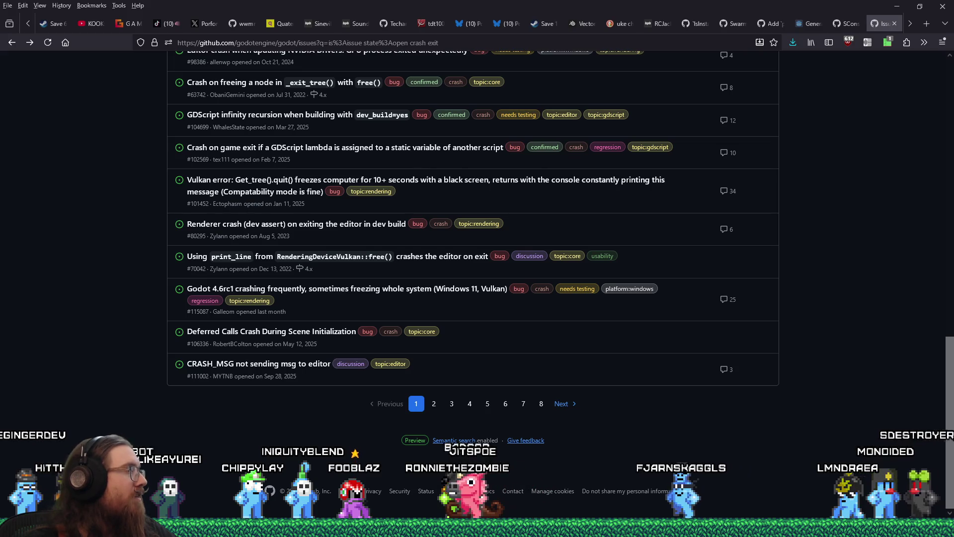
Check the commenter filter used in the other browser window's search
mouse_move(0, 72)
left_mouse_down()
mouse_move(356, 103)
mouse_move(472, 43)
mouse_move(486, 113)
left_mouse_up()
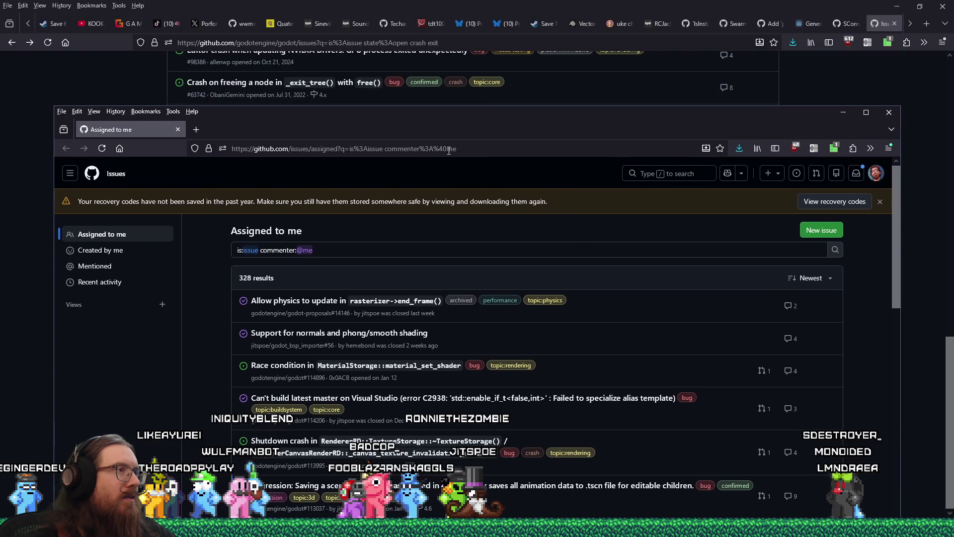
left_click(332, 245)
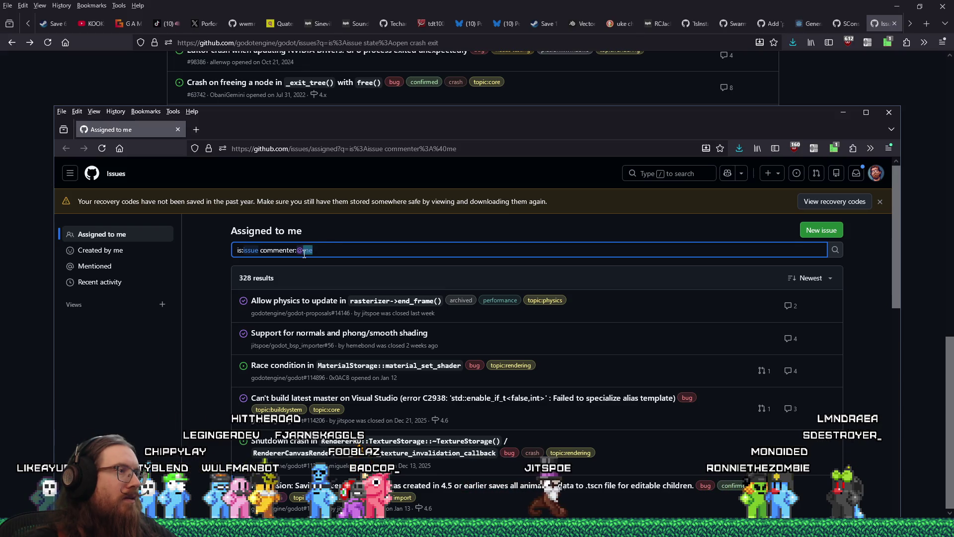
left_click(71, 91)
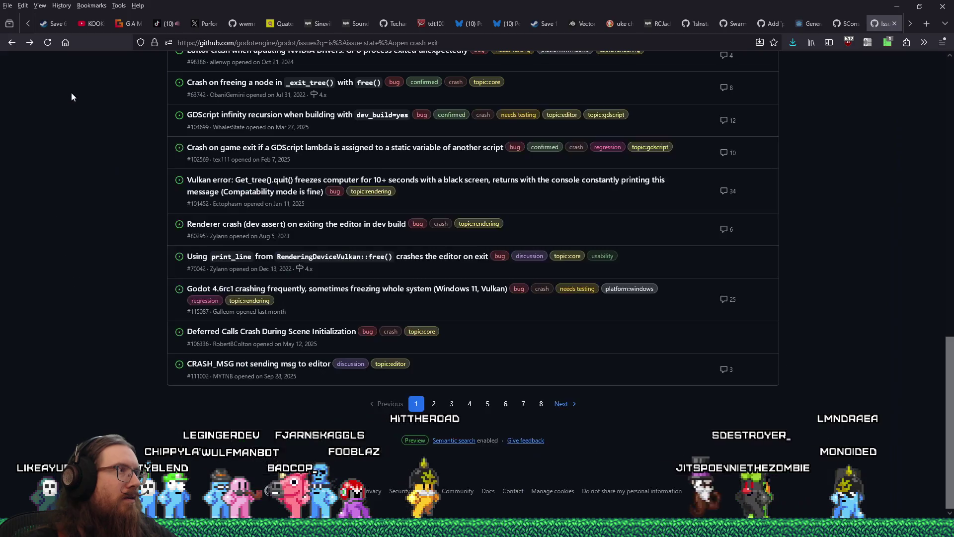
scroll(72, 95, "up", 10)
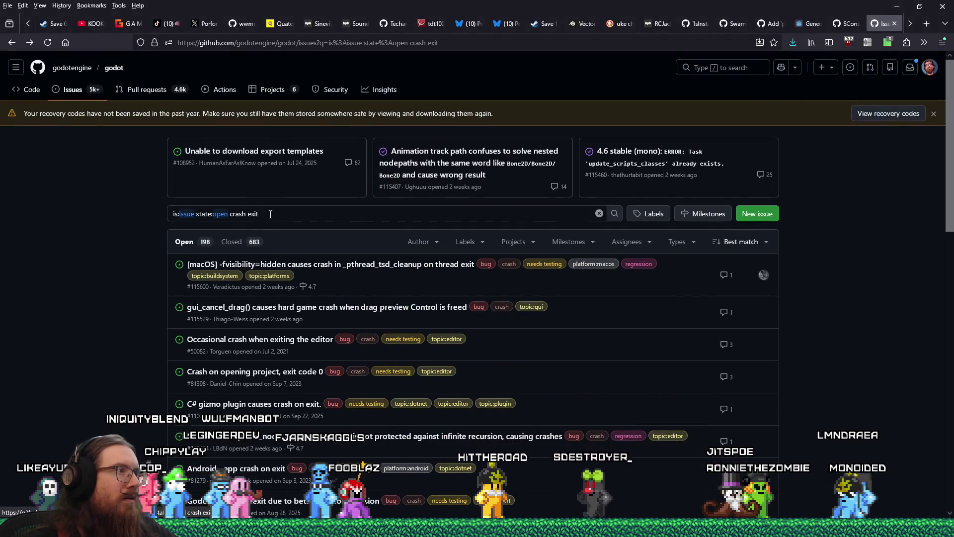
left_click_drag(270, 214, 232, 218)
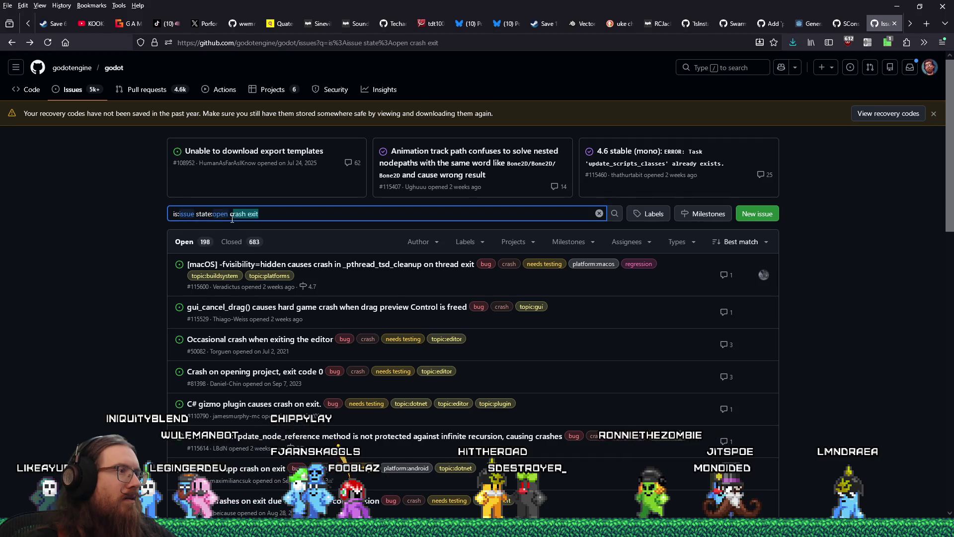
type("comme")
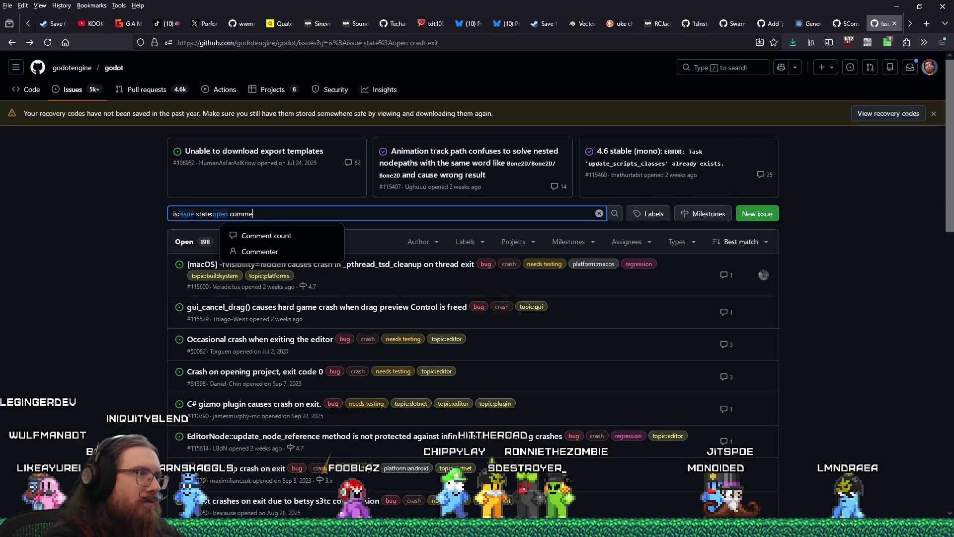
type("nter:")
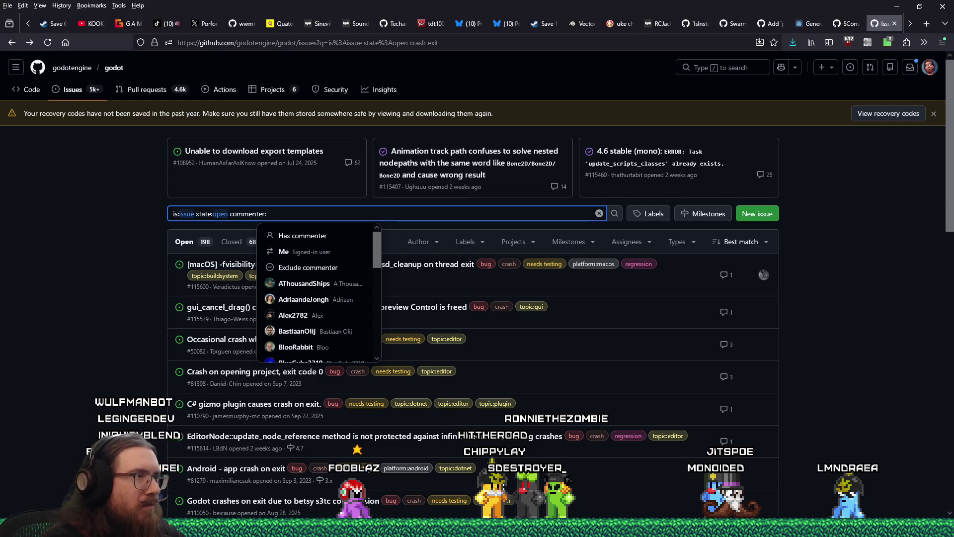
type("jitspo")
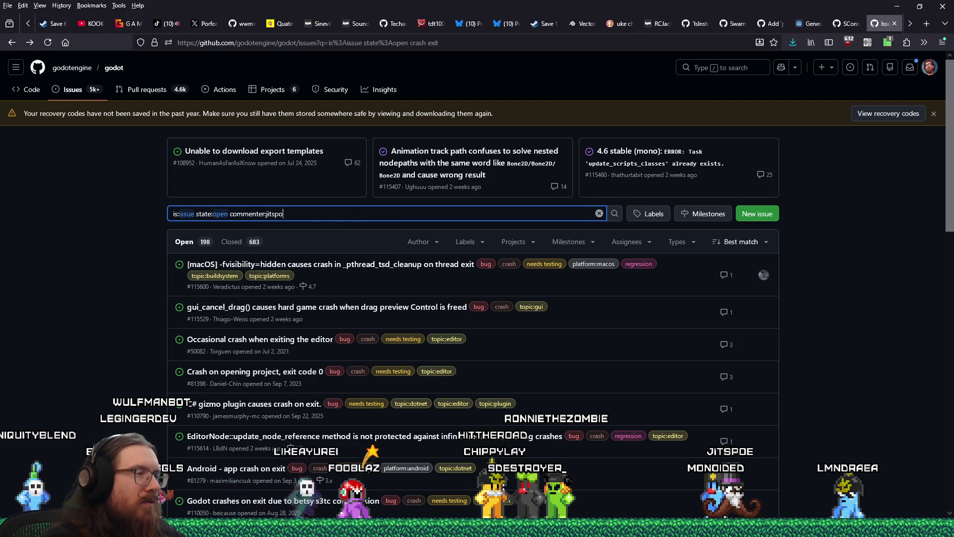
key("BackSpace")
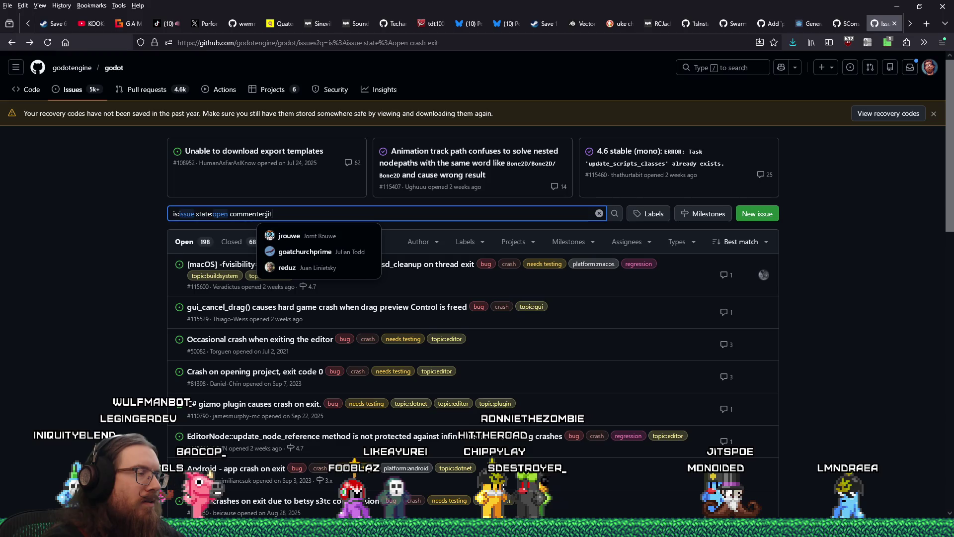
key("BackSpace")
key("BackSpace")
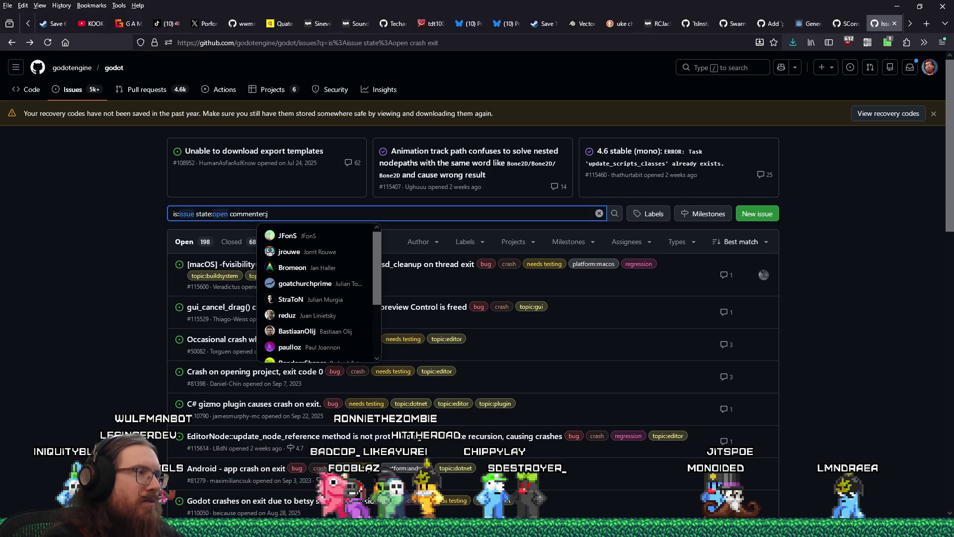
type("itspoe")
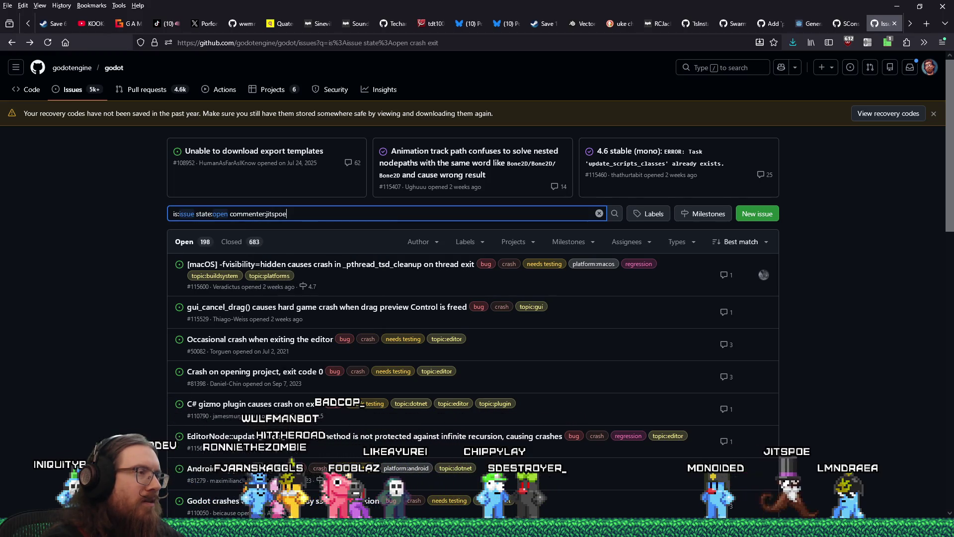
key("BackSpace")
key("BackSpace")
key("BackSpace")
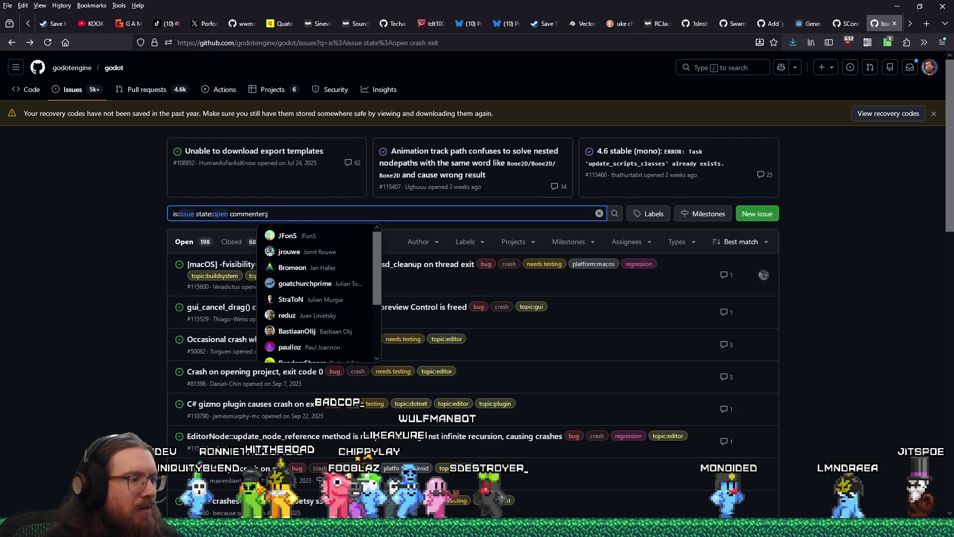
type("@")
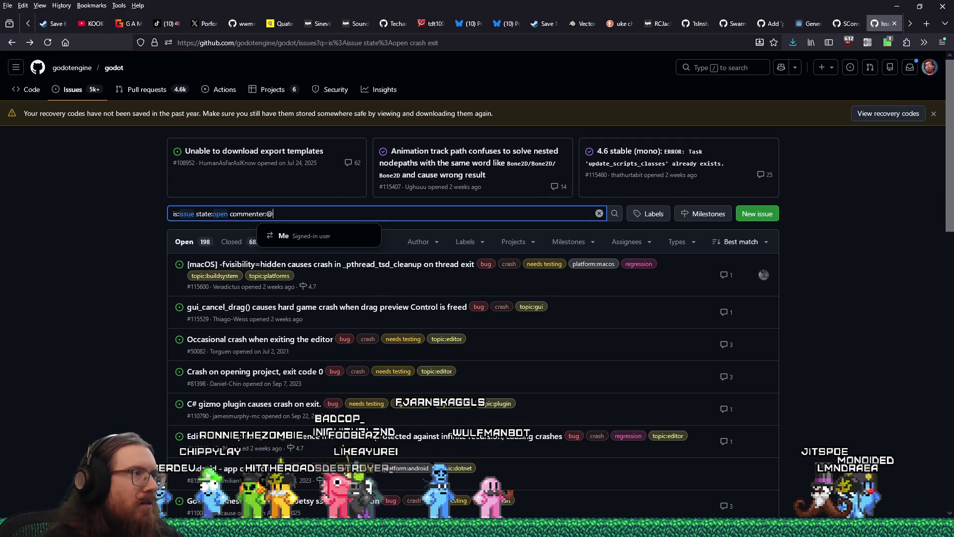
key("Return")
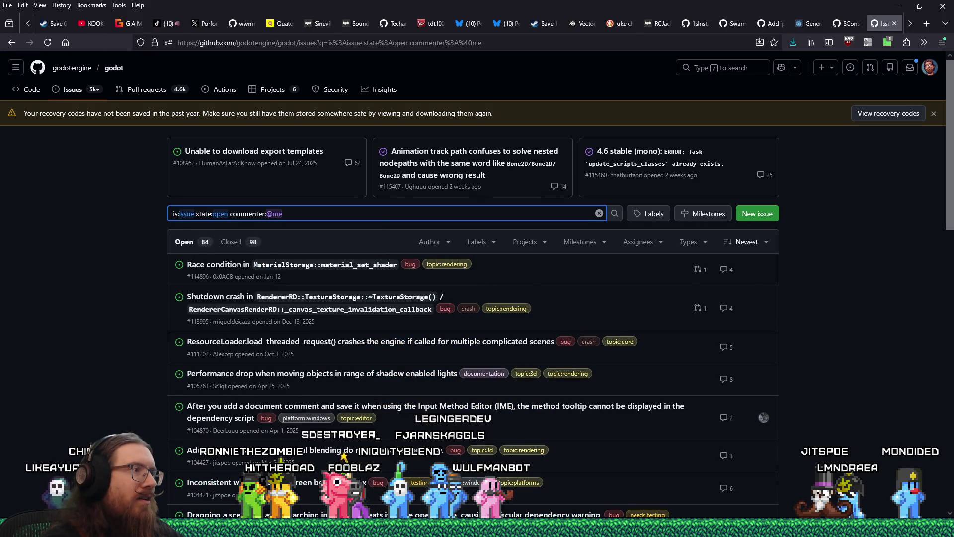
type("crash")
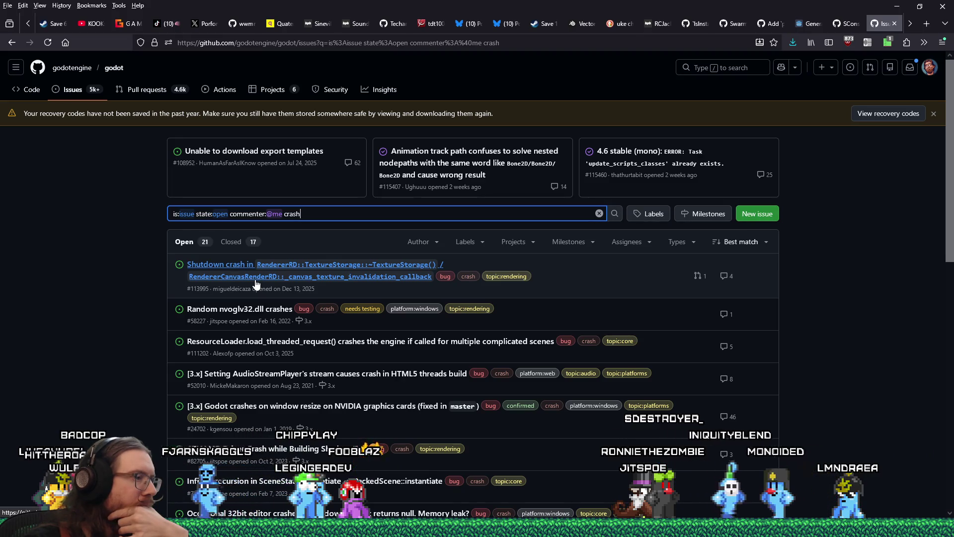
scroll(255, 283, "down", 2)
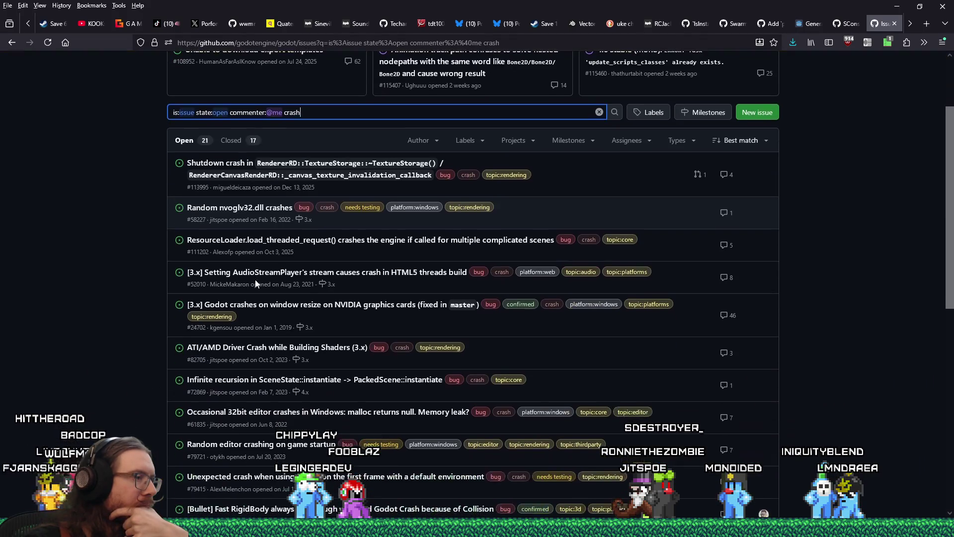
scroll(255, 280, "down", 1)
scroll(256, 281, "down", 2)
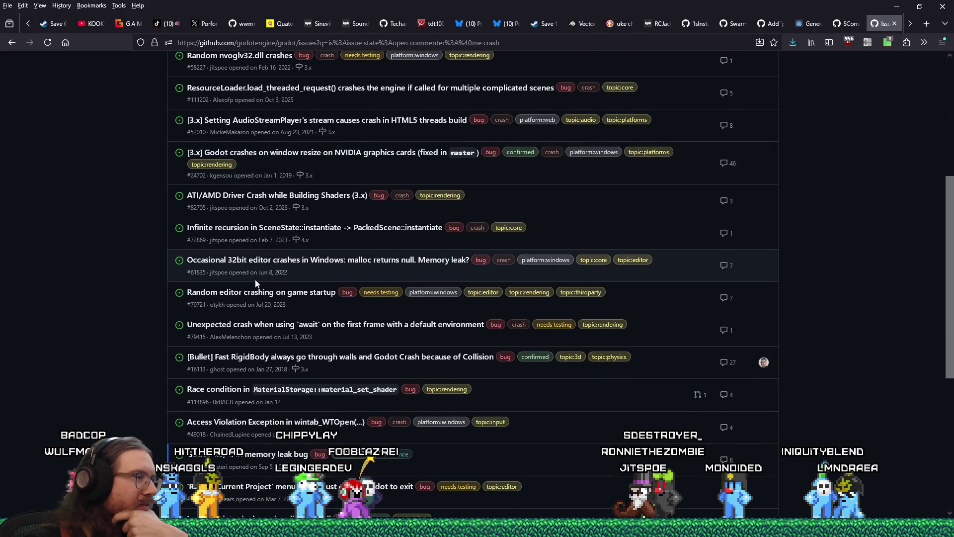
scroll(255, 283, "down", 2)
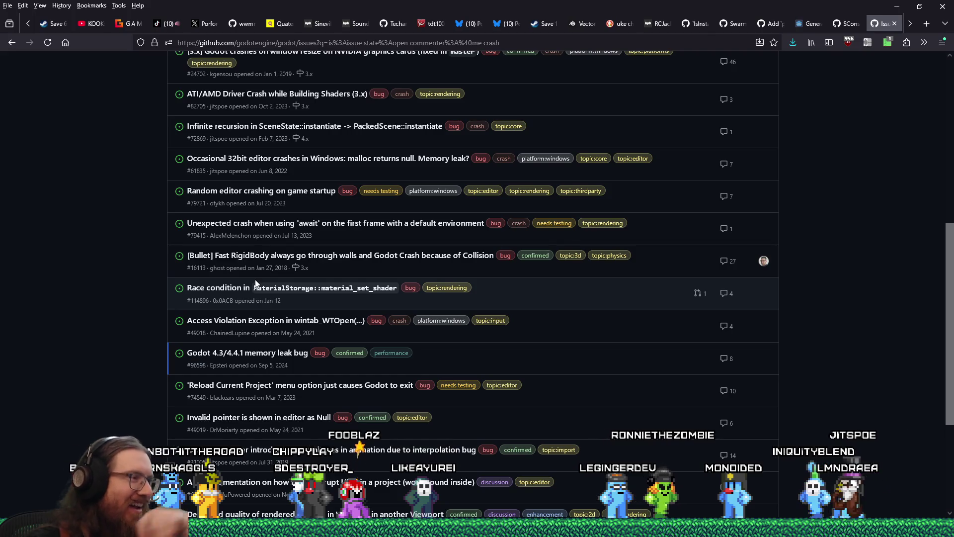
scroll(256, 282, "down", 3)
scroll(256, 280, "down", 1)
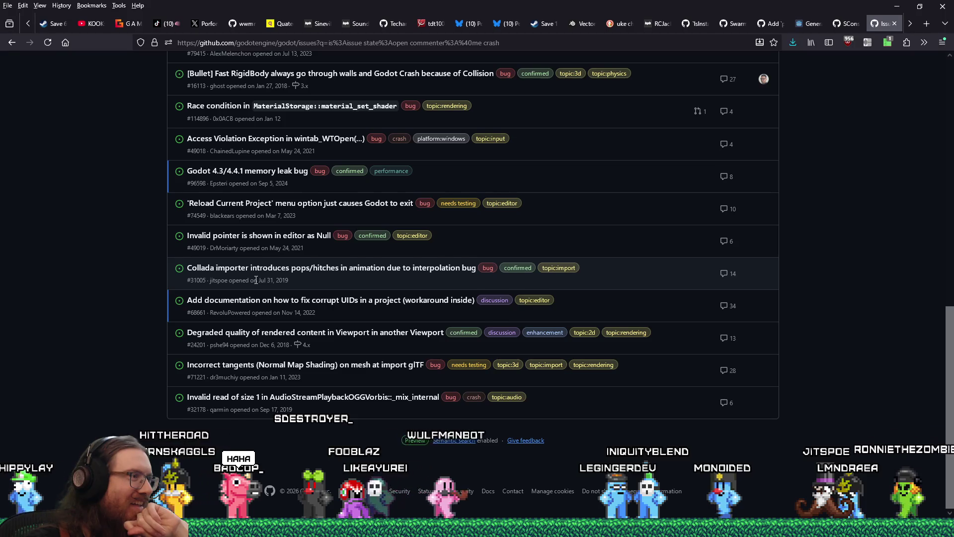
scroll(255, 280, "up", 12)
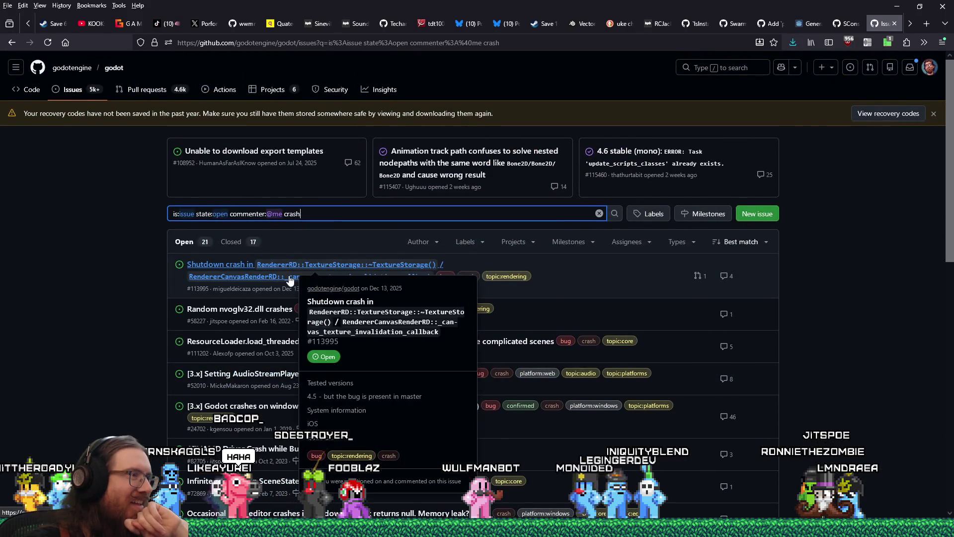
left_click(290, 280)
Scroll through issue #113995's stack traces to read the shutdown-crash callstack
mouse_move(950, 104)
left_mouse_down()
mouse_move(950, 392)
mouse_move(951, 318)
left_mouse_up()
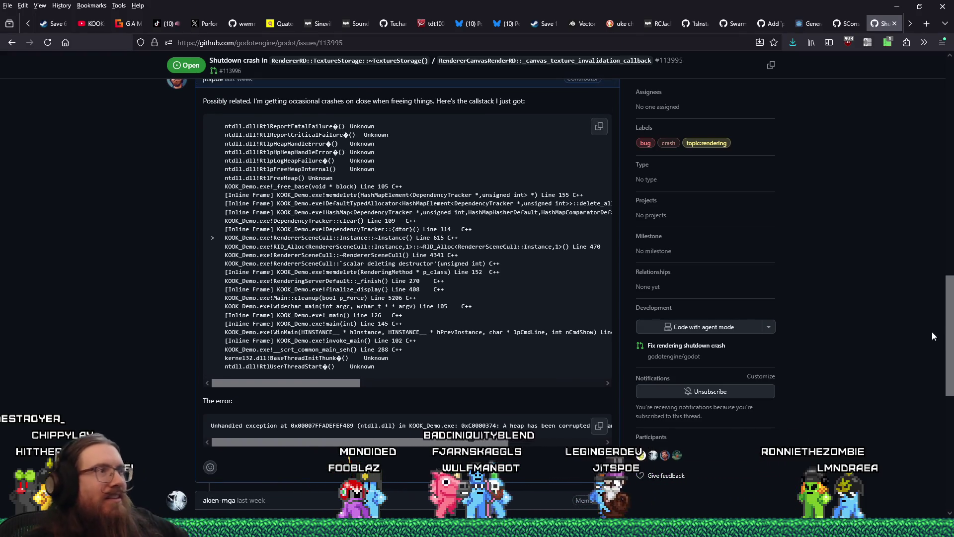
scroll(718, 366, "up", 5)
scroll(717, 363, "up", 6)
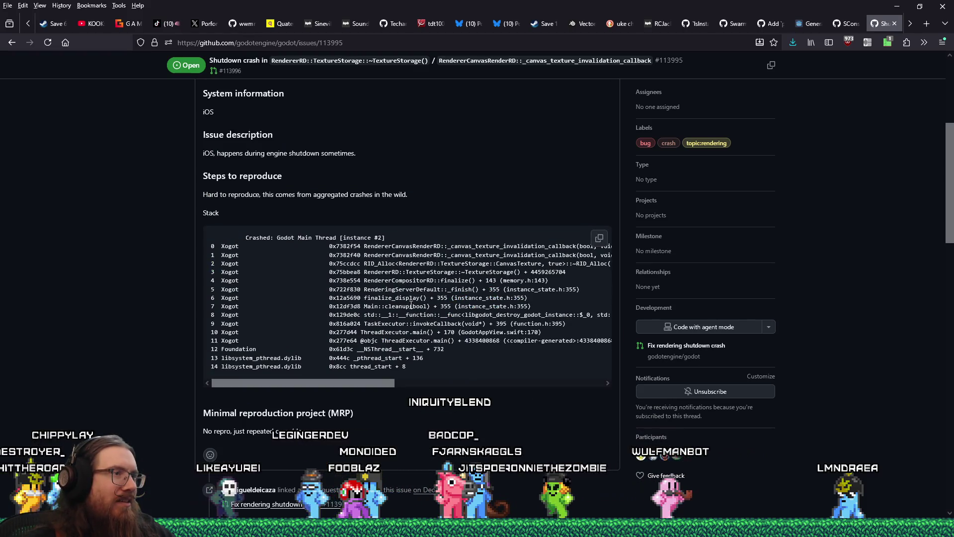
scroll(403, 317, "up", 2)
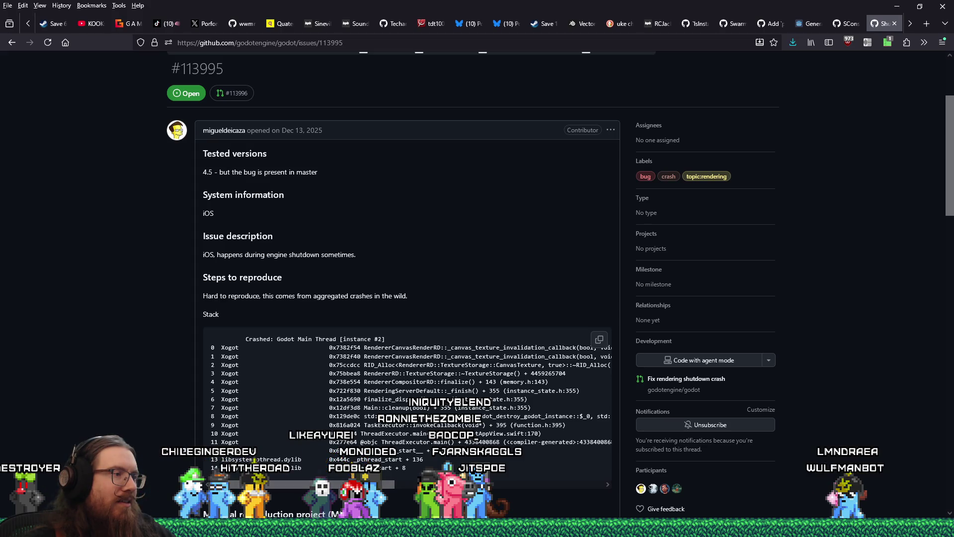
scroll(405, 402, "right", 1)
scroll(371, 484, "right", 2)
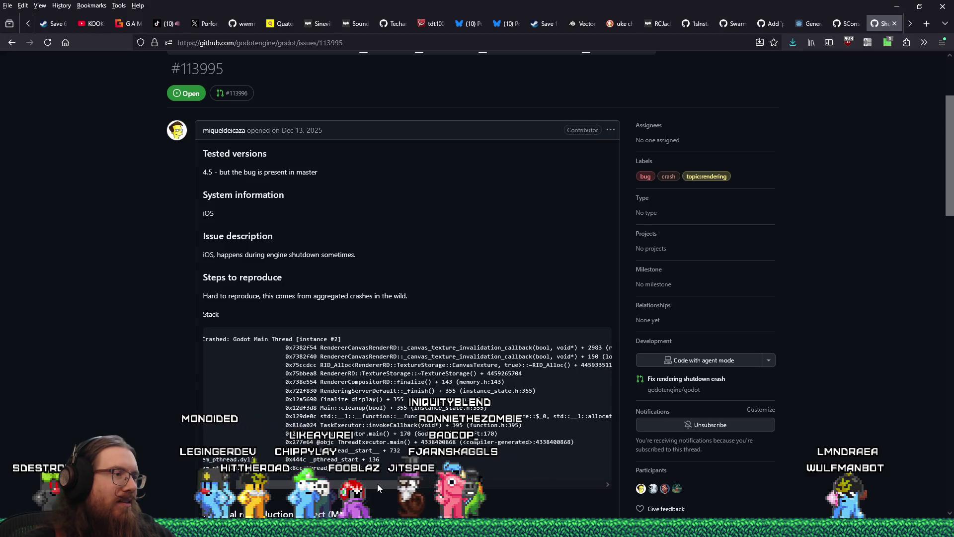
scroll(377, 484, "right", 1)
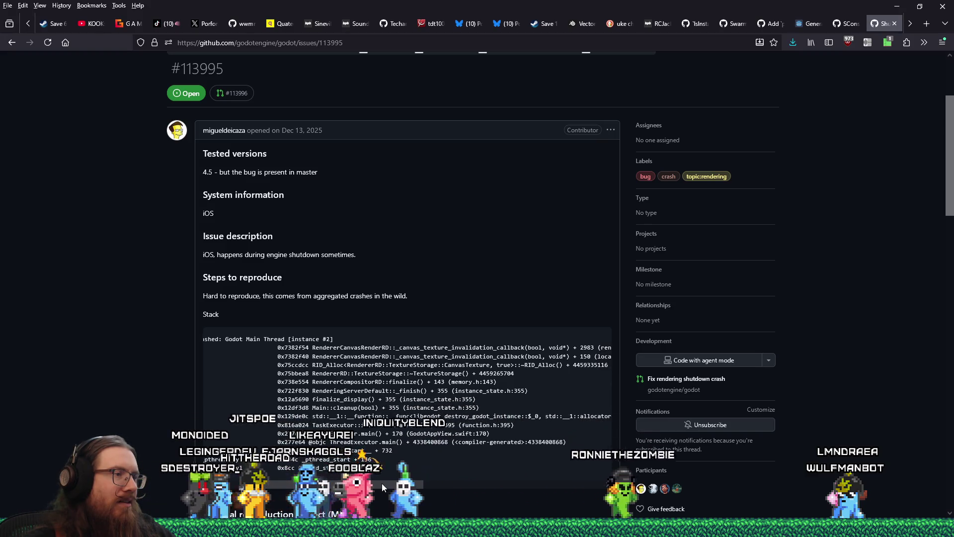
scroll(382, 483, "left", 4)
scroll(128, 414, "down", 15)
scroll(128, 418, "up", 3)
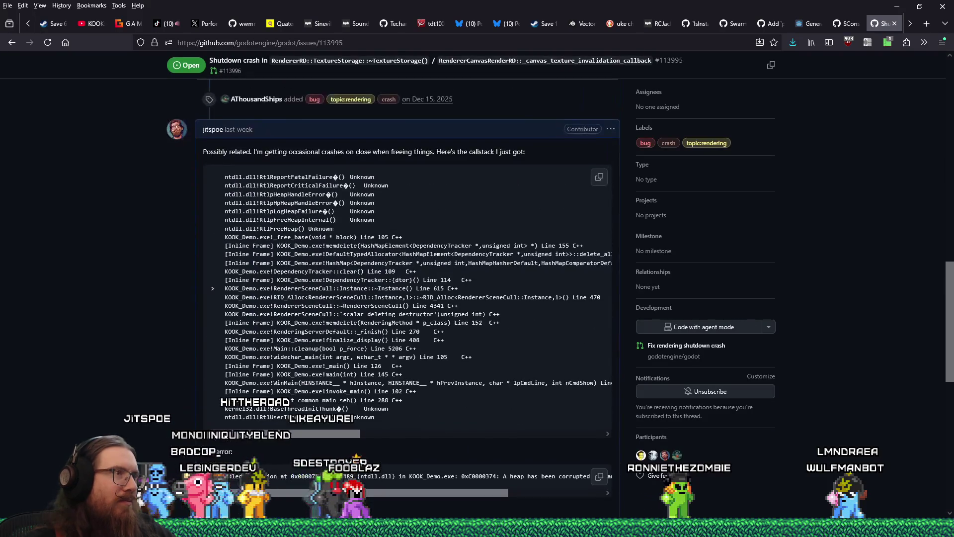
Compare against the Visual Studio callstack, select the RtlpFreeHeapInternal frame name, and go back
key("alt+Tab")
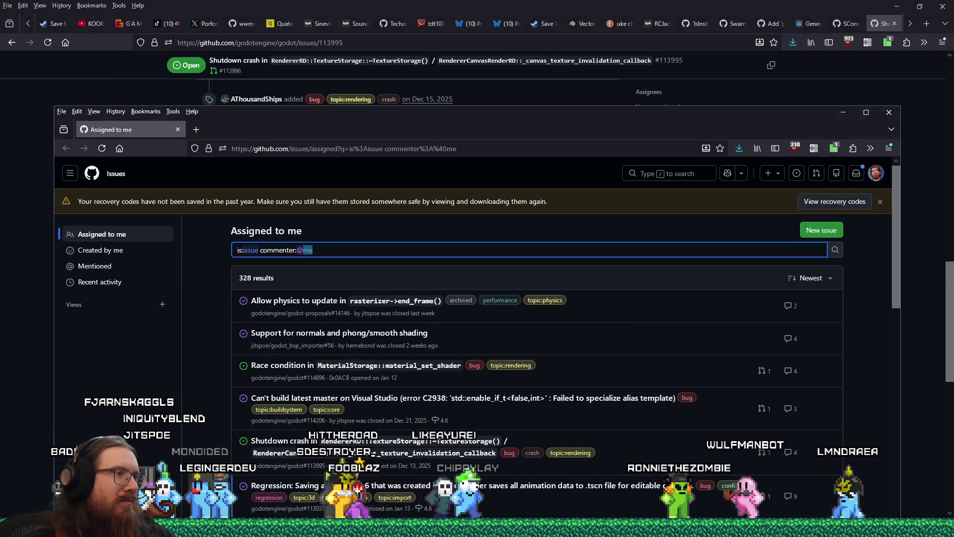
key("alt+Tab")
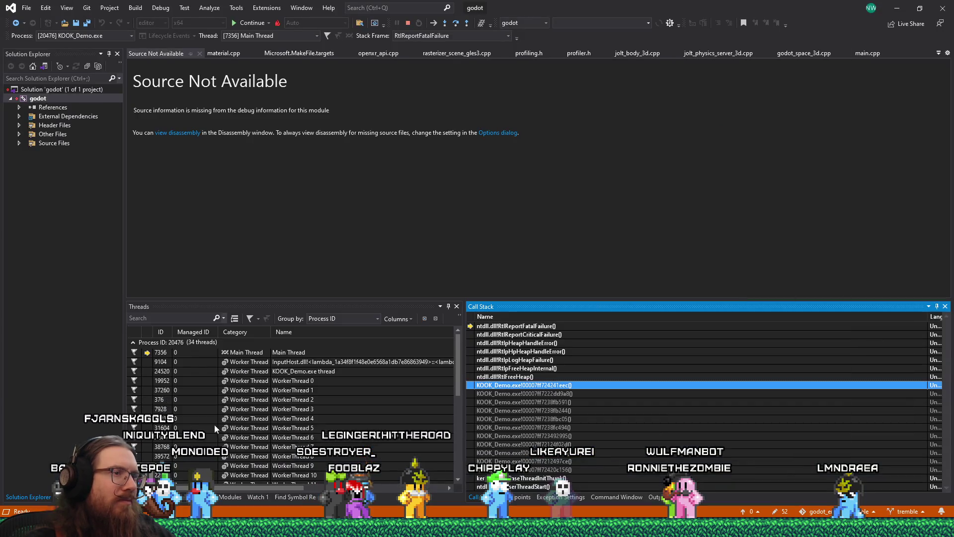
key("alt+Tab")
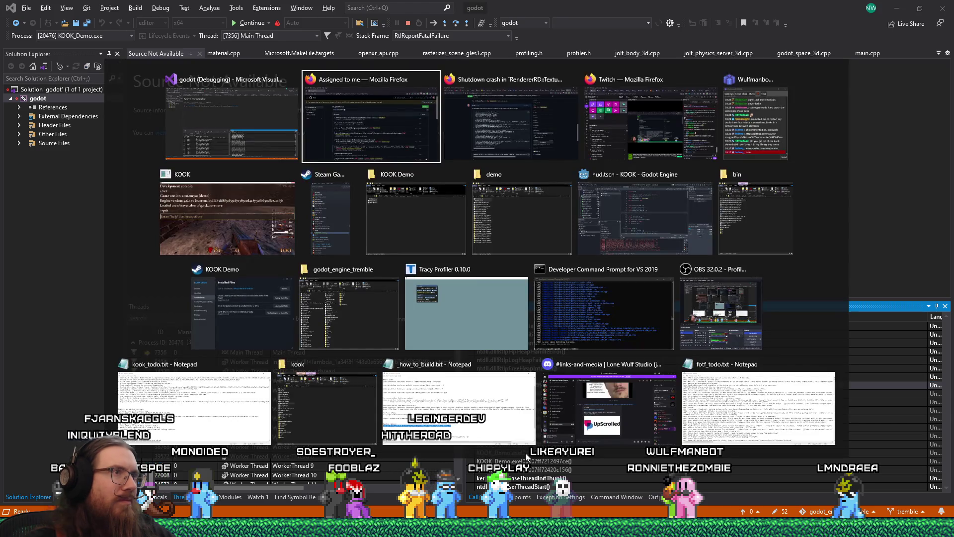
key("alt+Tab")
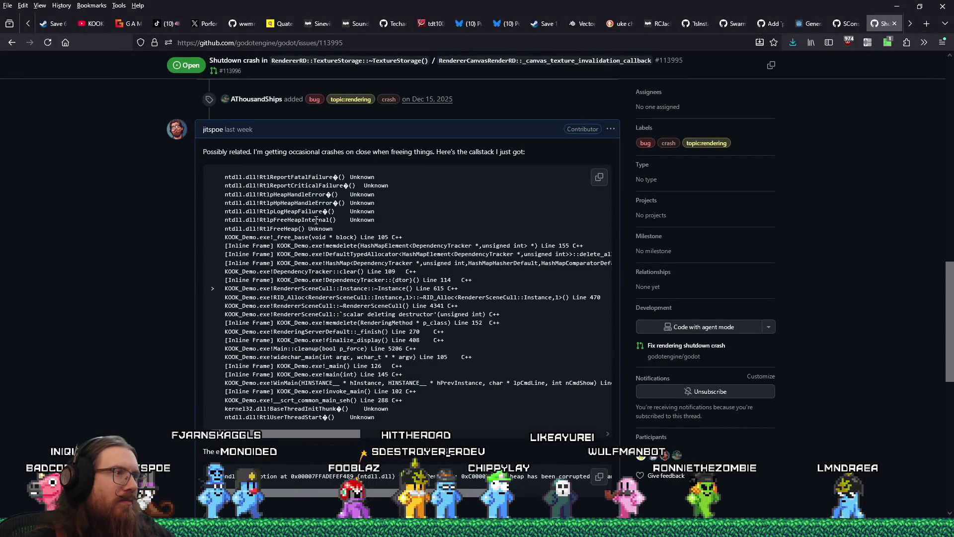
double_click(291, 220)
key("ctrl+c")
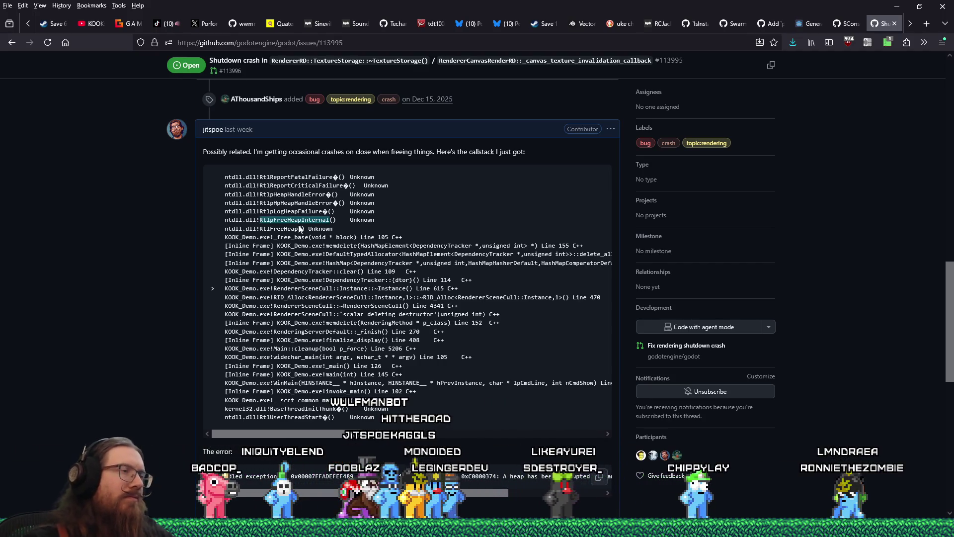
scroll(299, 228, "up", 15)
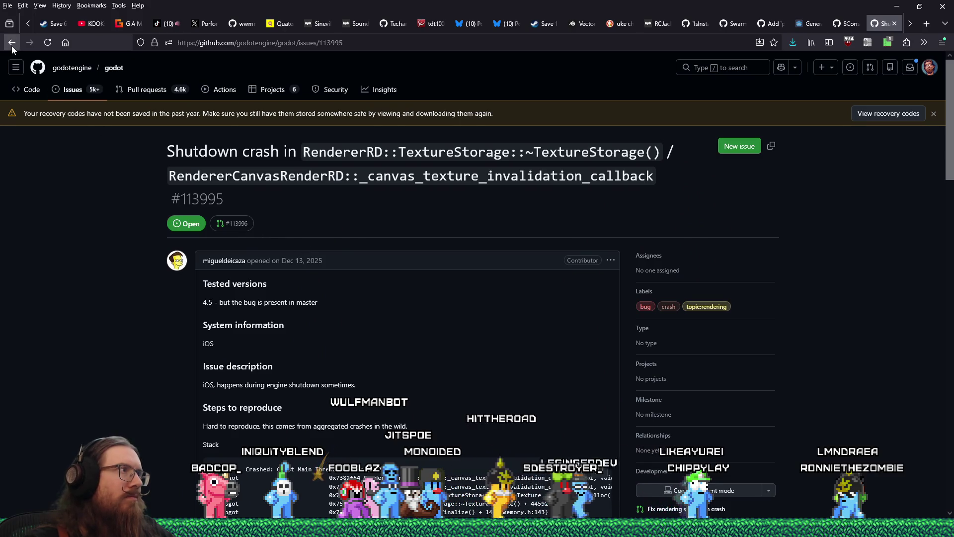
left_click(13, 47)
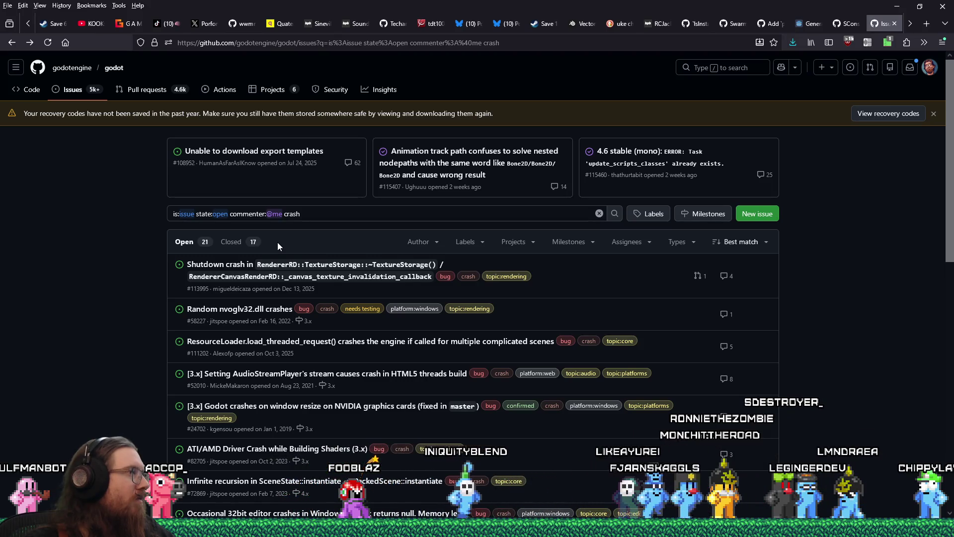
Replace the issue search query with the copied name RtlpFreeHeapInternal
double_click(283, 219)
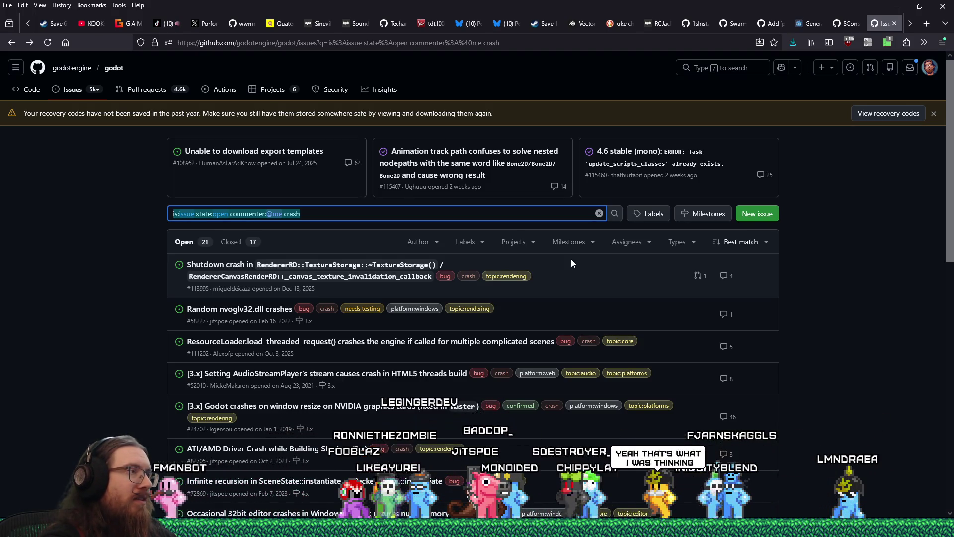
key("ctrl+v")
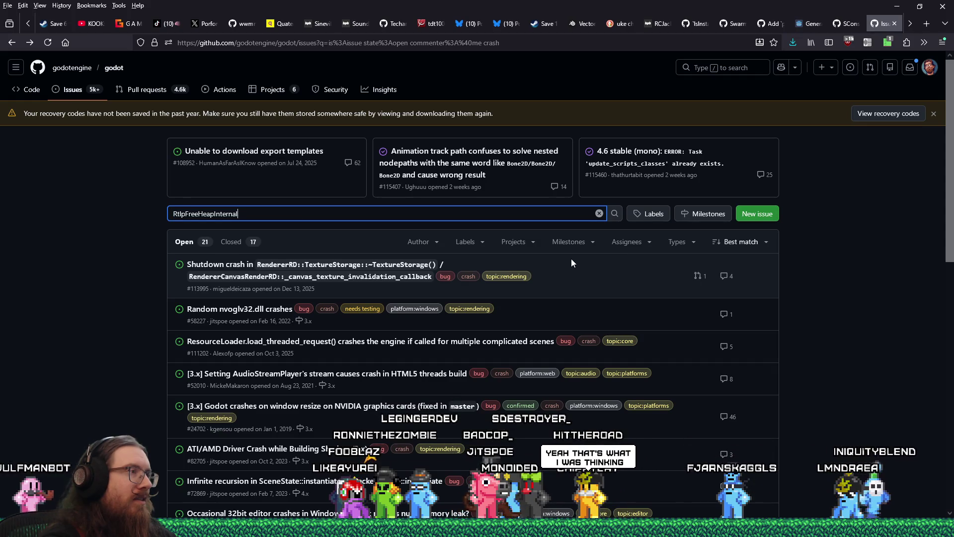
Run the RtlpFreeHeapInternal search (2 open, 2 closed results) and switch to the KOOK window
key("Return")
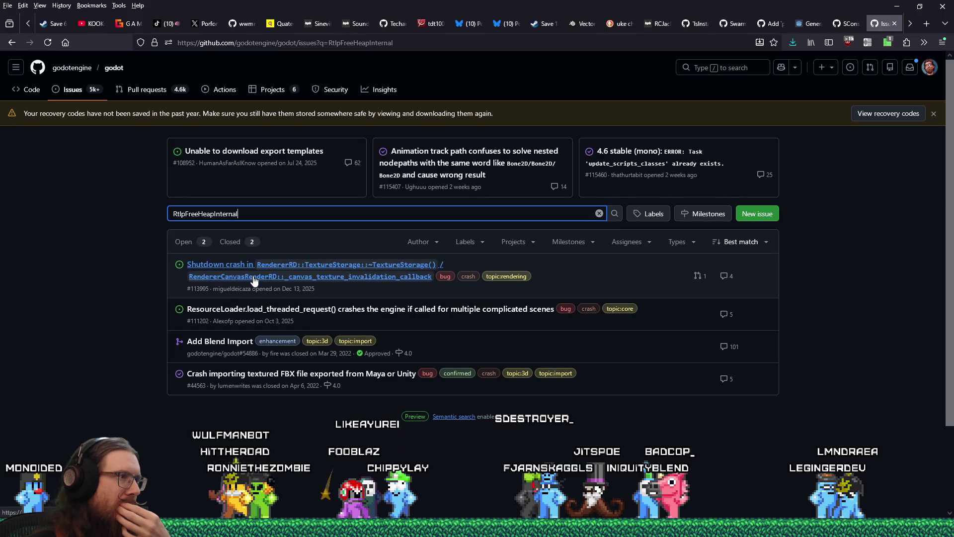
mouse_move(253, 280)
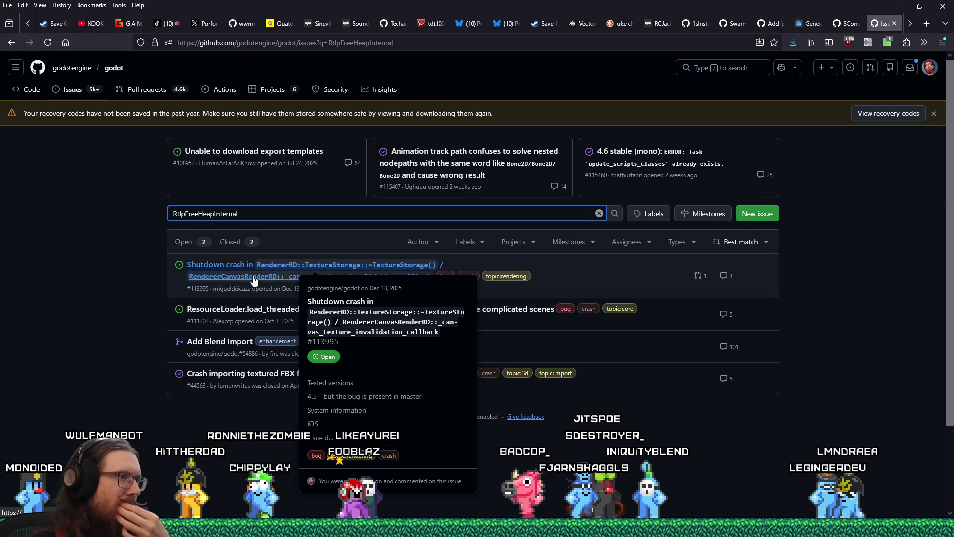
left_click(129, 329)
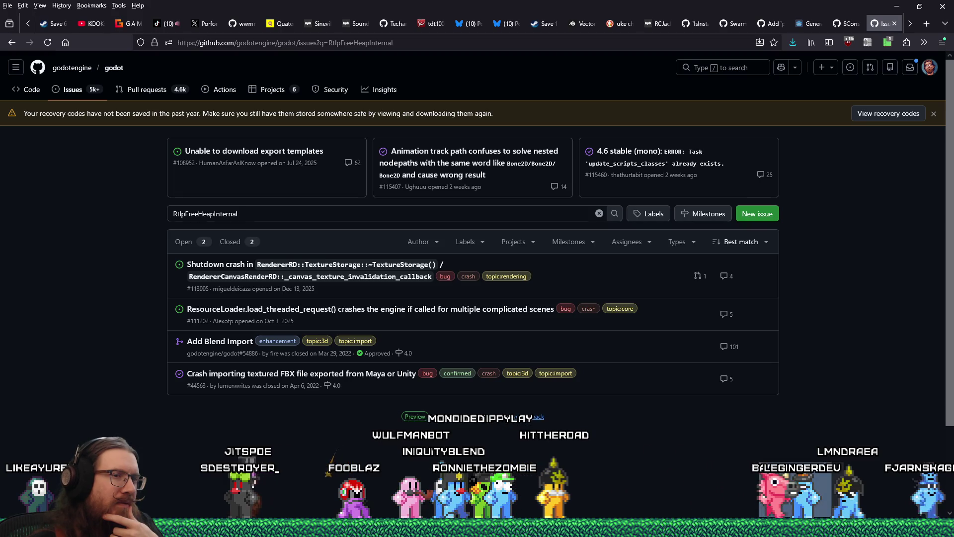
key("alt+Tab")
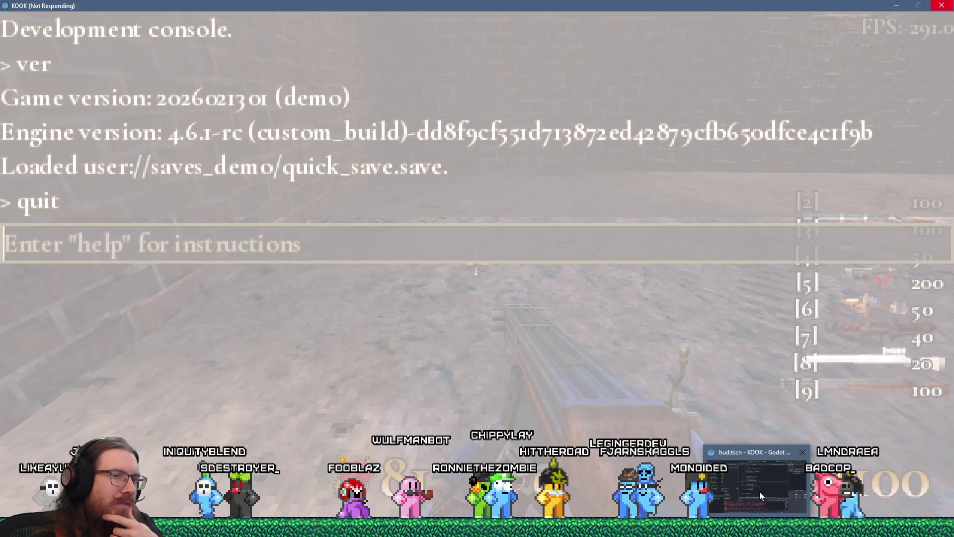
Close the export settings, launch the game, and walk through collecting weapons and ammo
left_click(760, 490)
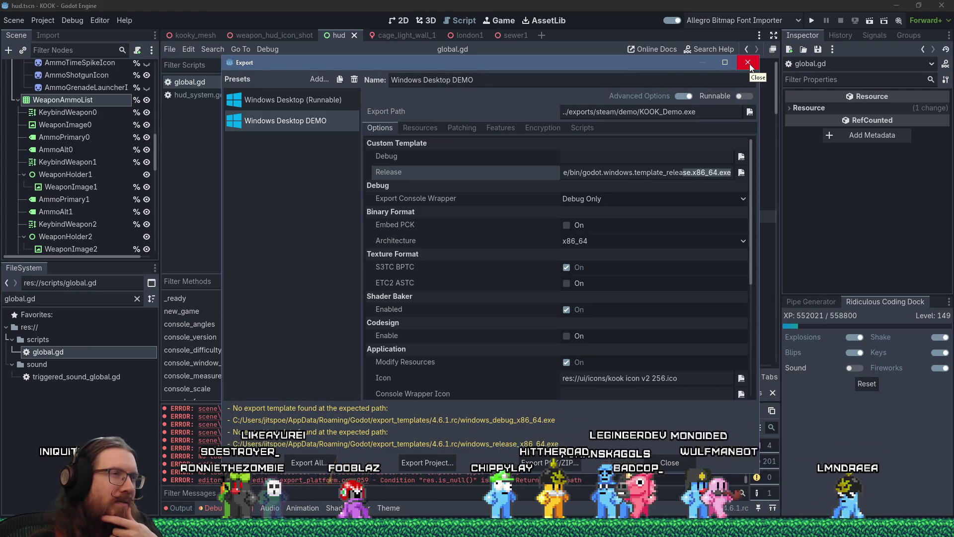
left_click(749, 64)
left_click(812, 25)
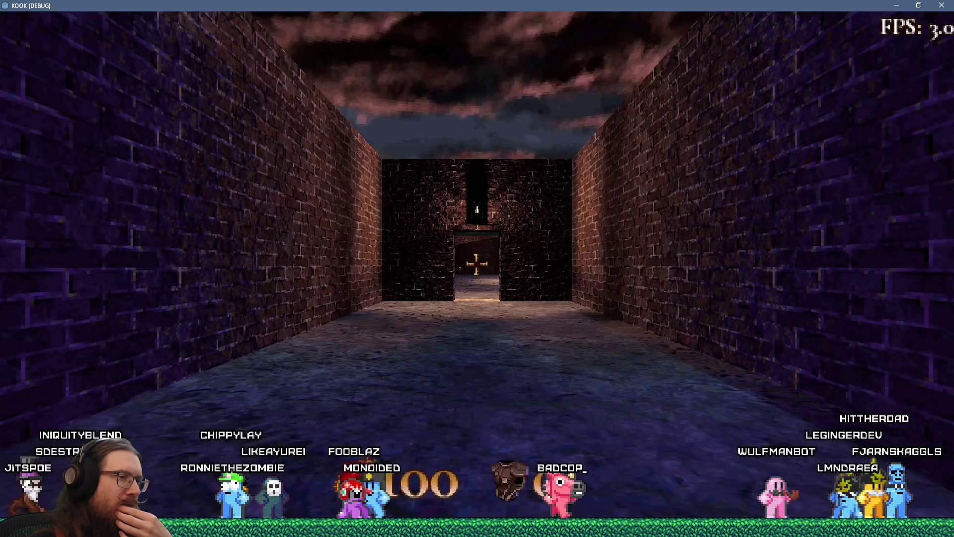
key("grave")
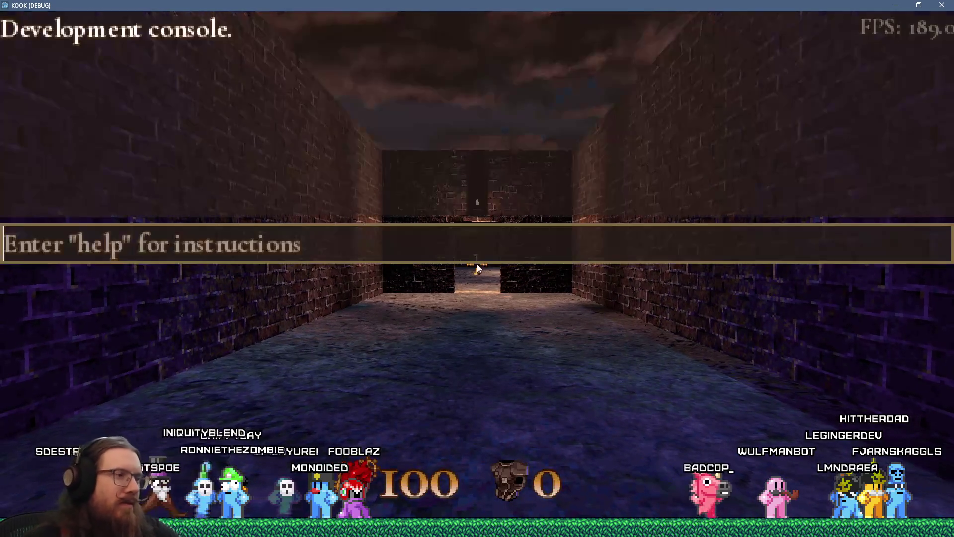
key("grave")
key("w")
key("w")
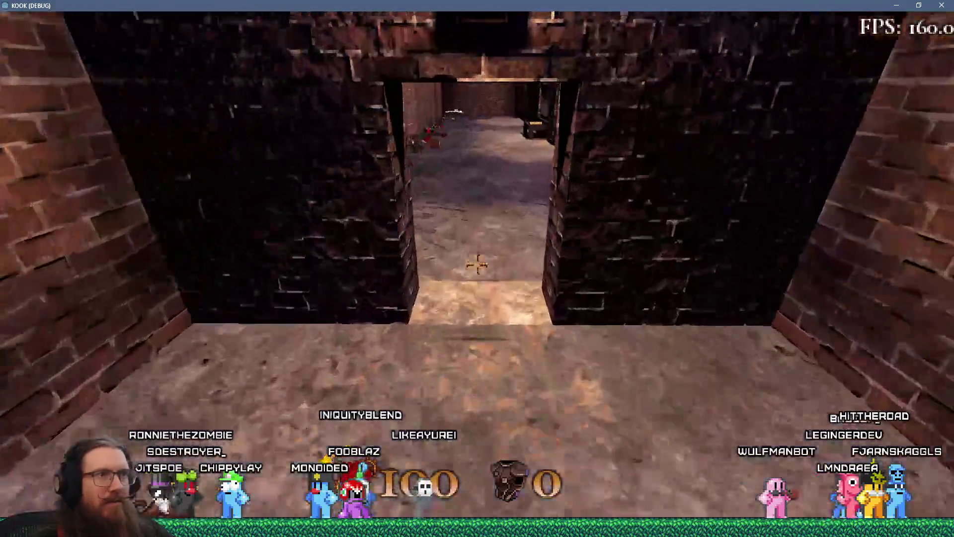
key("w")
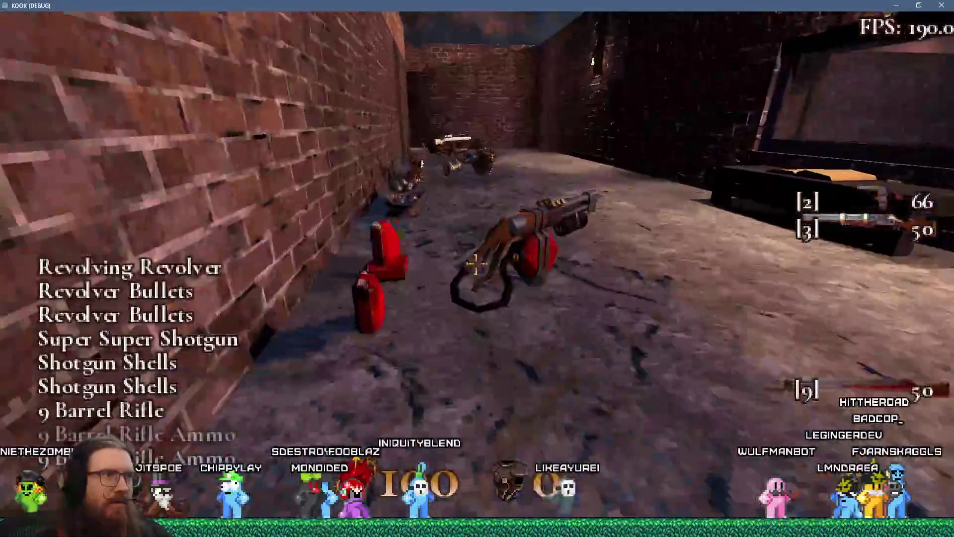
key("w")
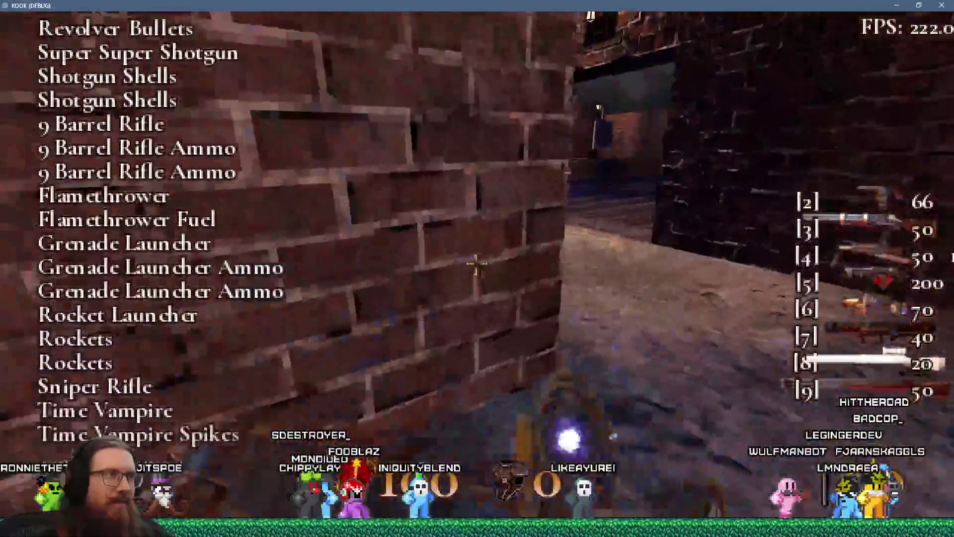
key("w")
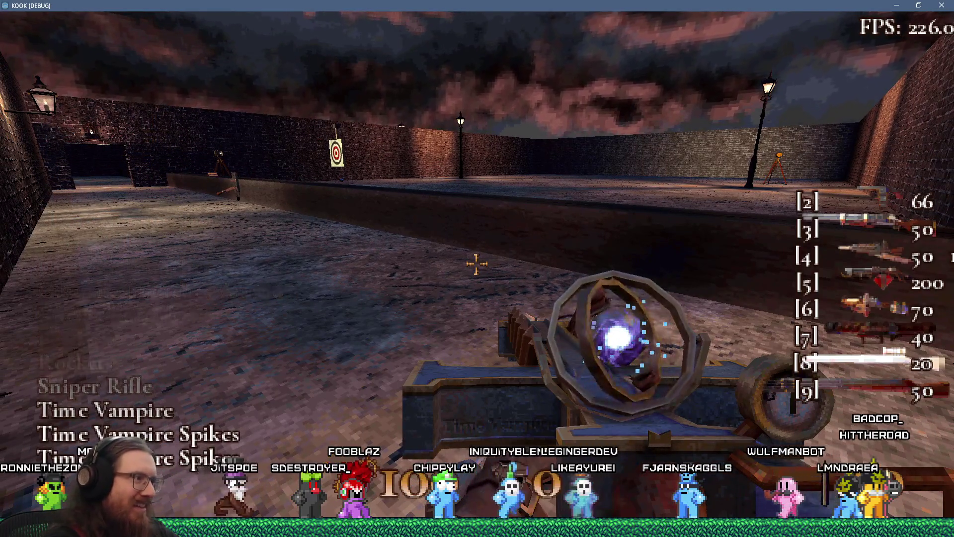
Exit the game with the console 'quit' command and return to Visual Studio
key("grave")
type("quit")
key("Return")
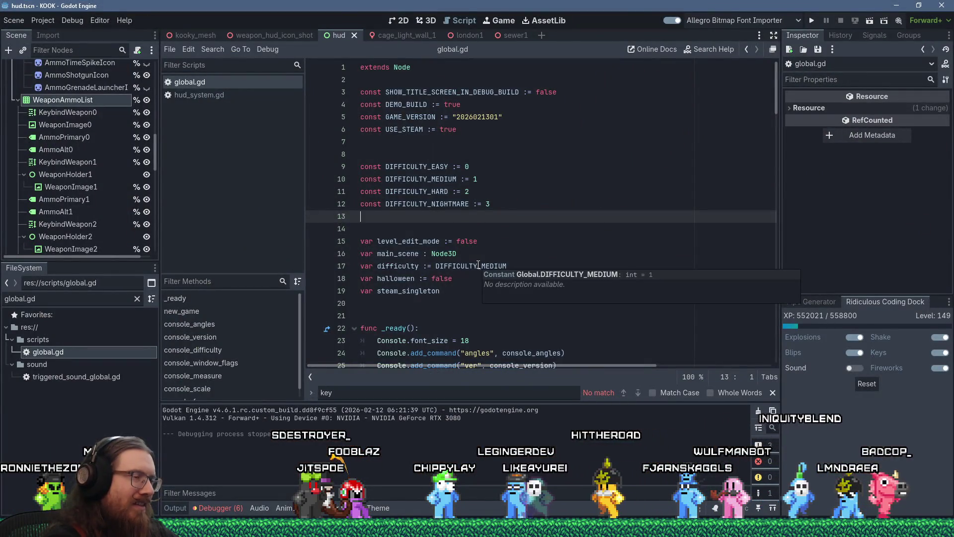
key("alt+Tab")
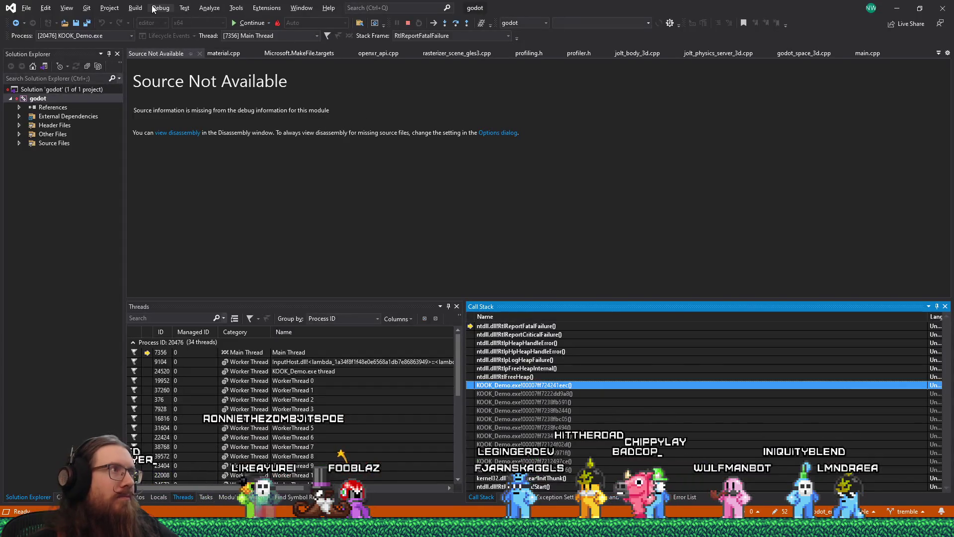
left_click(154, 9)
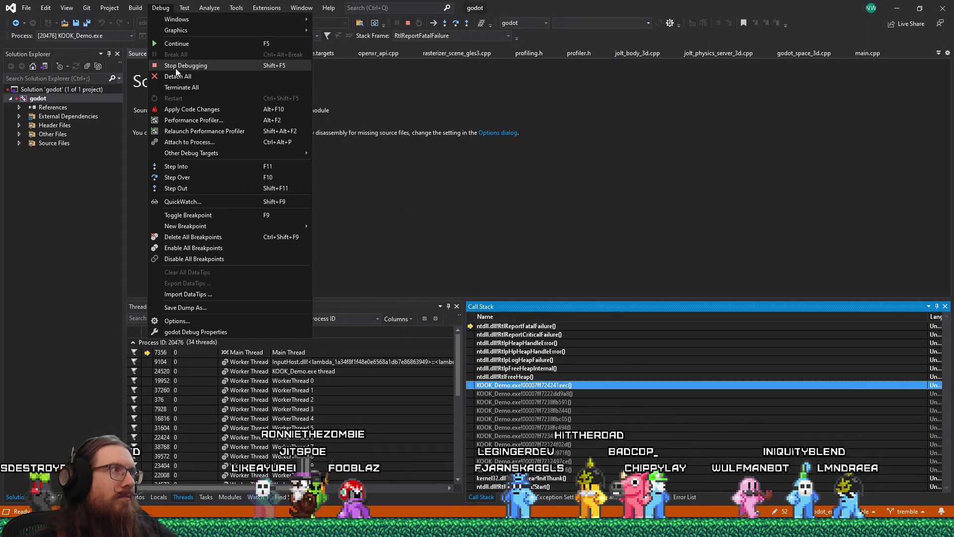
Stop debugging KOOK Demo and cancel its 'stopped working' crash report
left_click(194, 66)
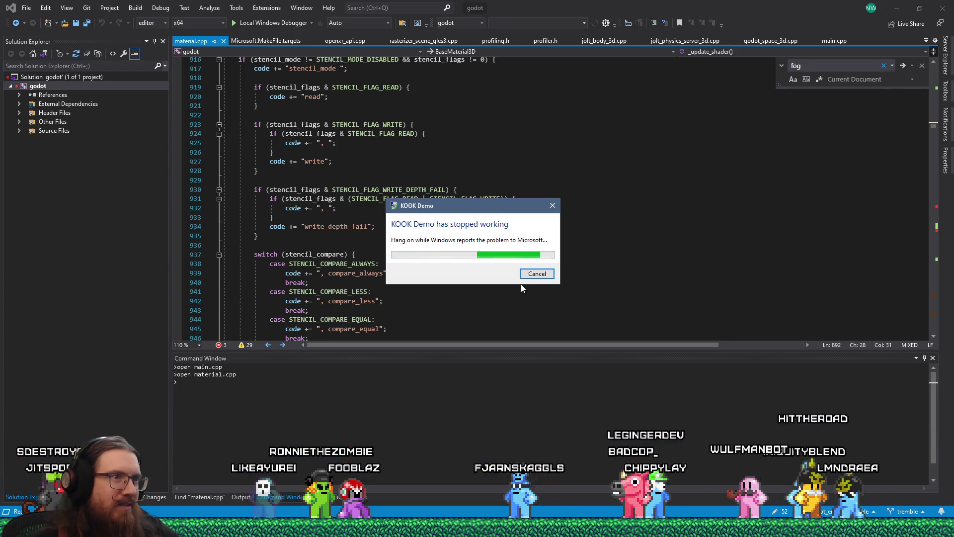
left_click(537, 273)
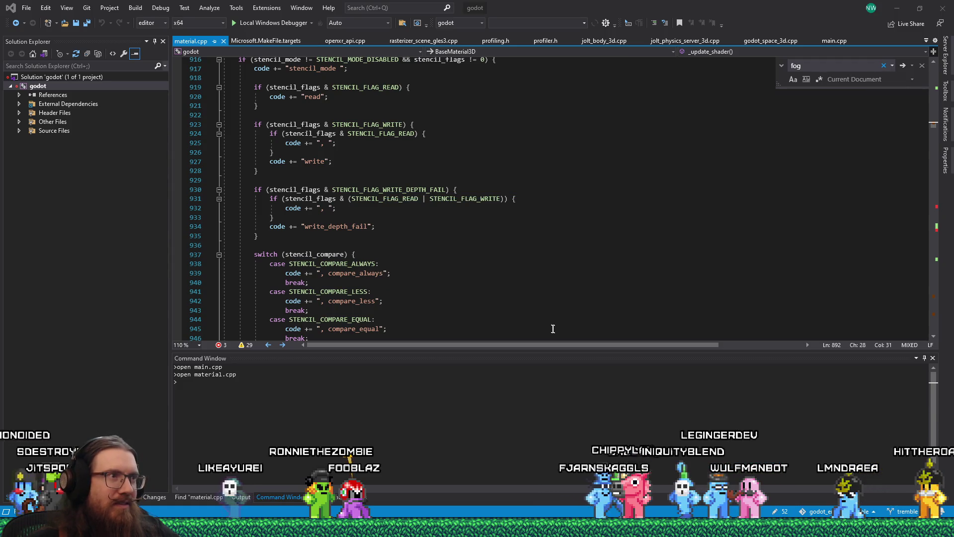
key("alt+Tab")
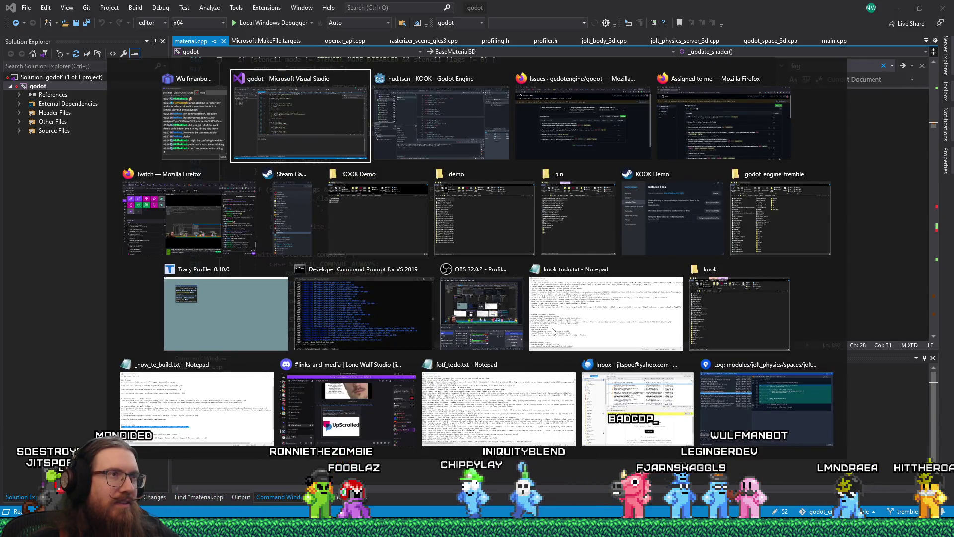
key("Escape")
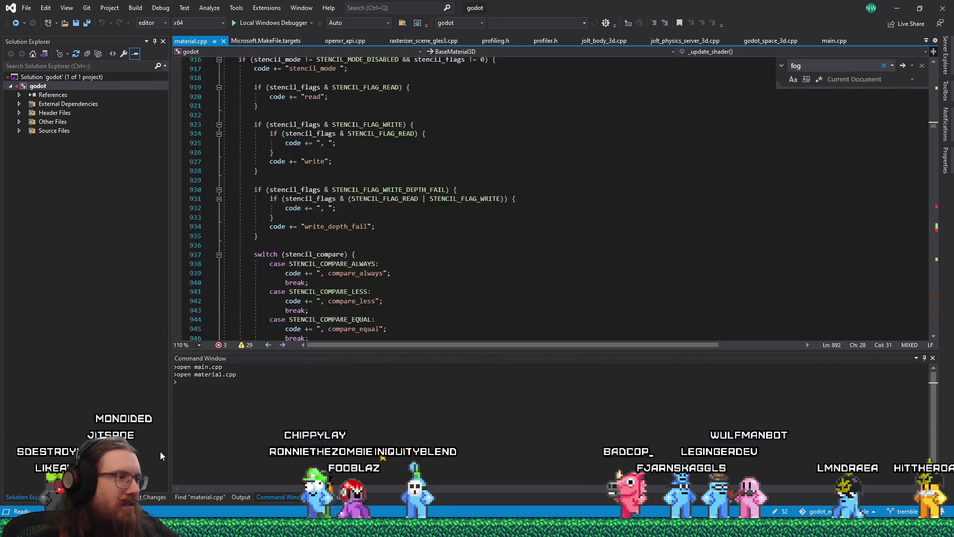
mouse_move(278, 528)
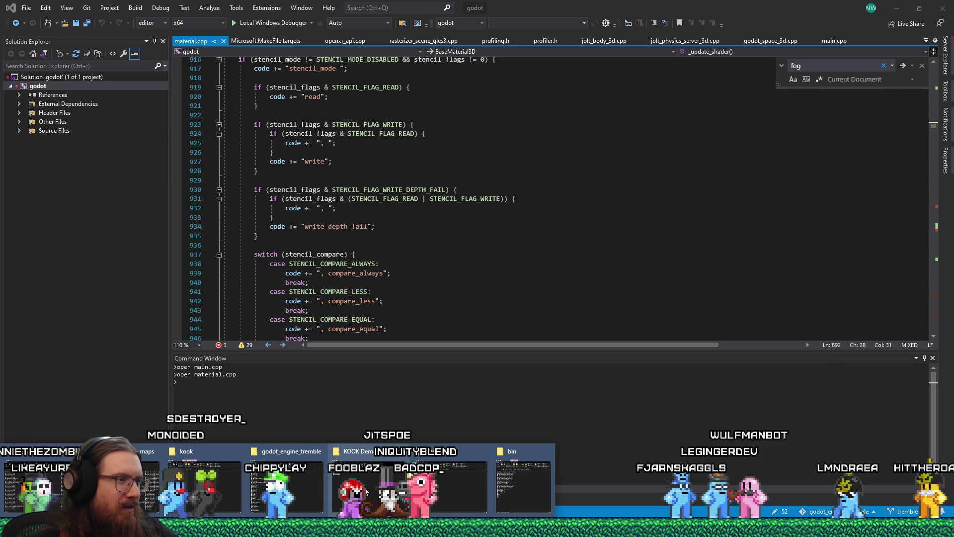
Bring the godot_engine_tremble folder under E:\projects\godot to the front from the taskbar
left_click(367, 492)
left_click(279, 528)
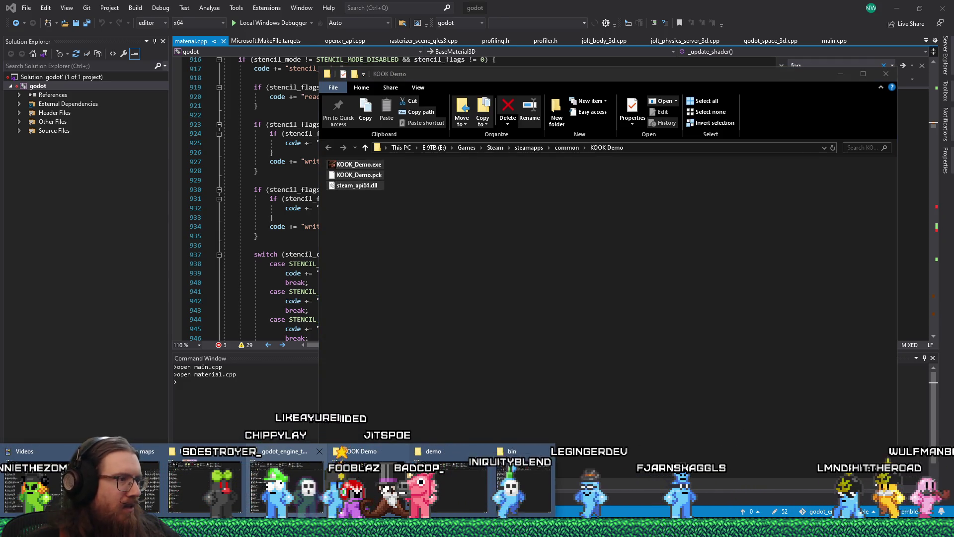
left_click(524, 487)
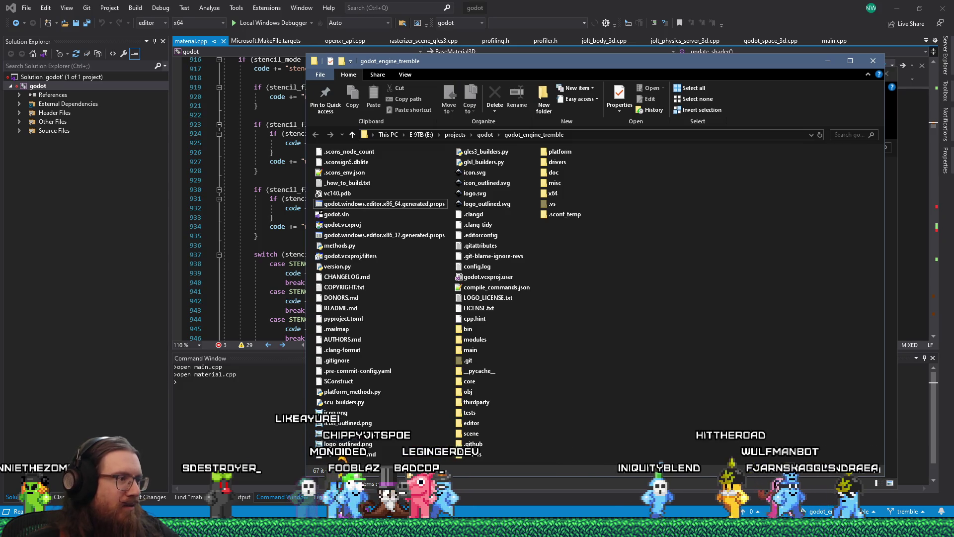
left_click(279, 528)
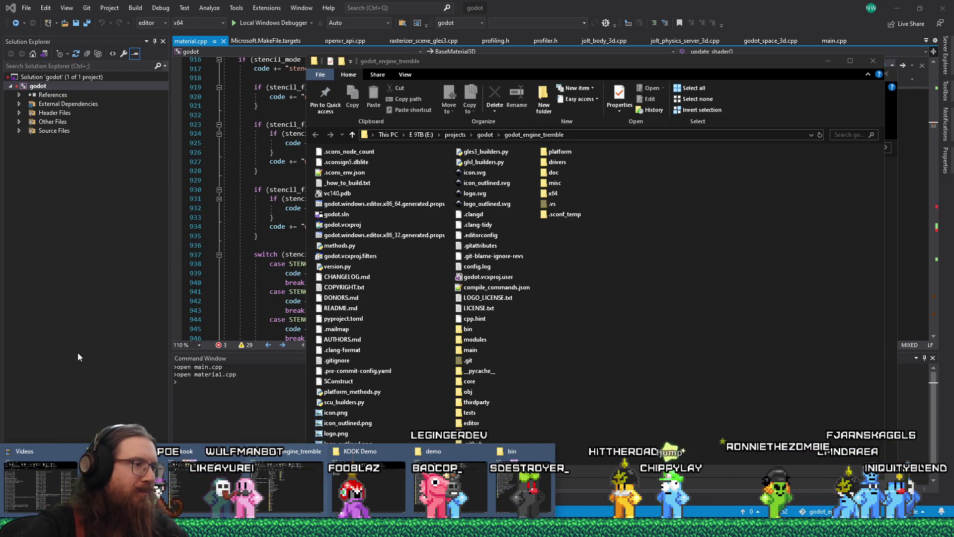
mouse_move(377, 504)
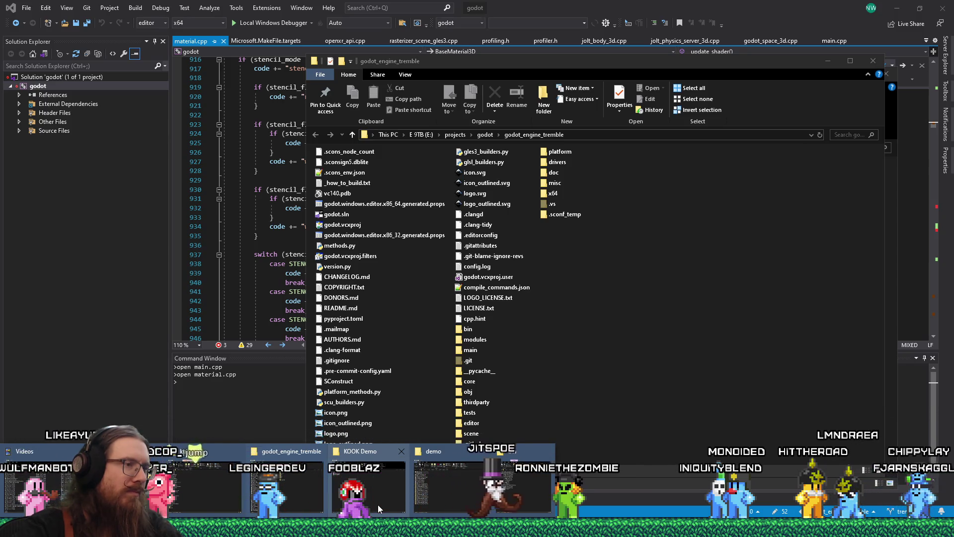
Set app_2937650_kook_demo.vdf's desc to 'Added HUD inventory + 4.6 branch engine update.' in Notepad++ and save
left_click(447, 470)
right_click(166, 166)
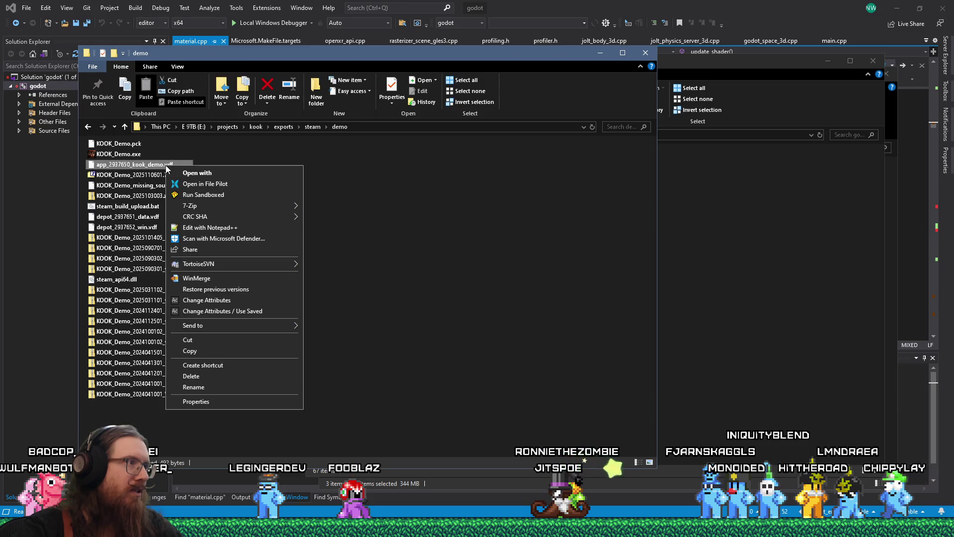
left_click(206, 226)
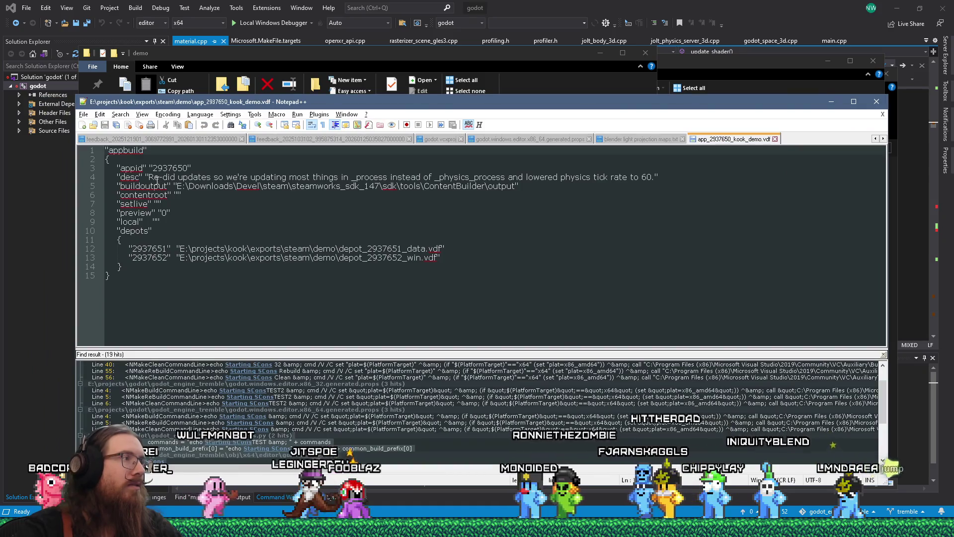
left_click_drag(149, 177, 652, 177)
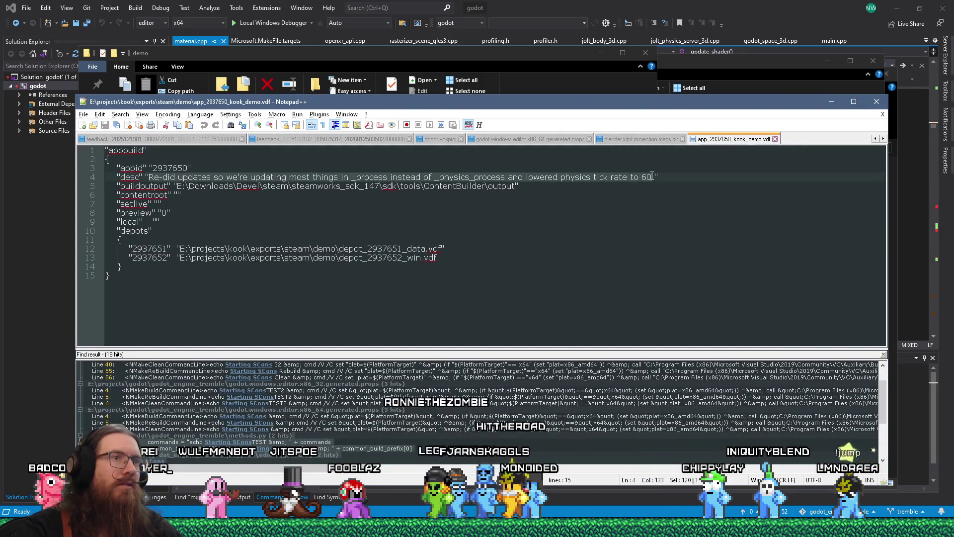
type("Added HUD inventory +")
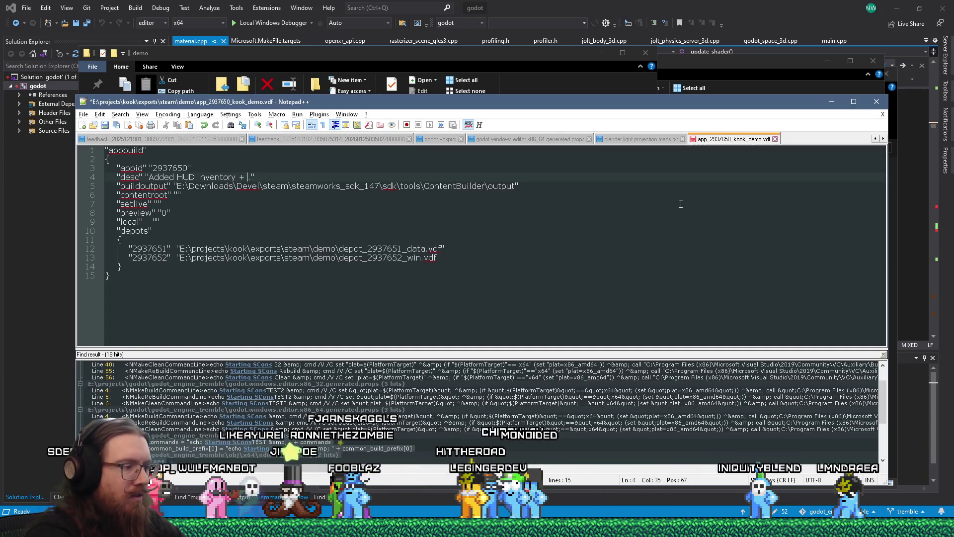
type("4.6 branch engine update")
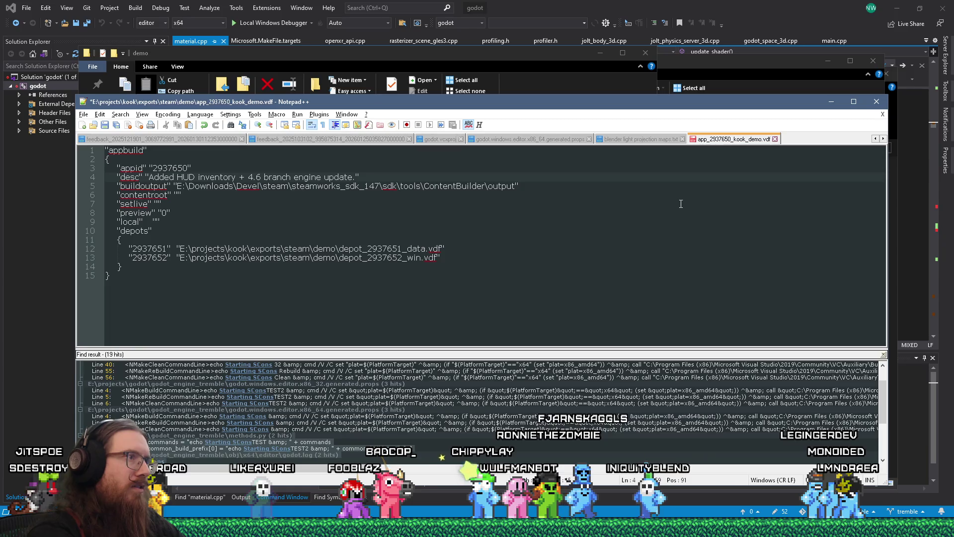
key("ctrl+s")
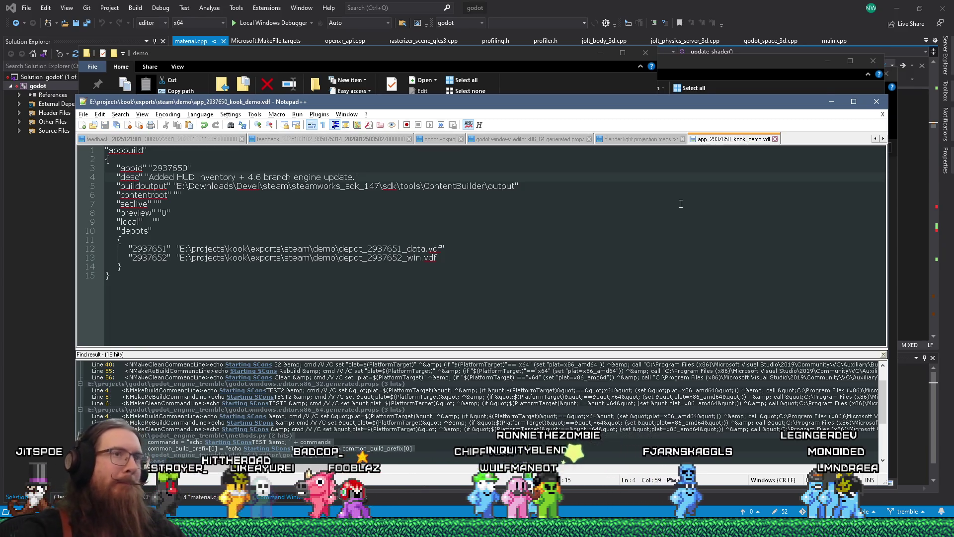
mouse_move(392, 105)
left_mouse_down()
mouse_move(397, 190)
mouse_move(353, 46)
left_mouse_up()
key("super+Down")
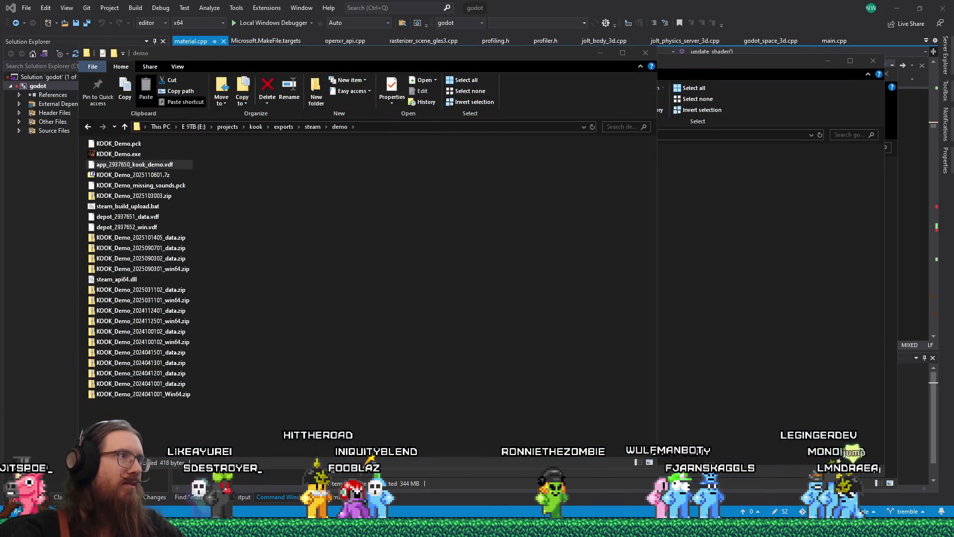
Open a Command Prompt in the kook Steam demo folder and run steam_build_upload.bat
left_click(405, 125)
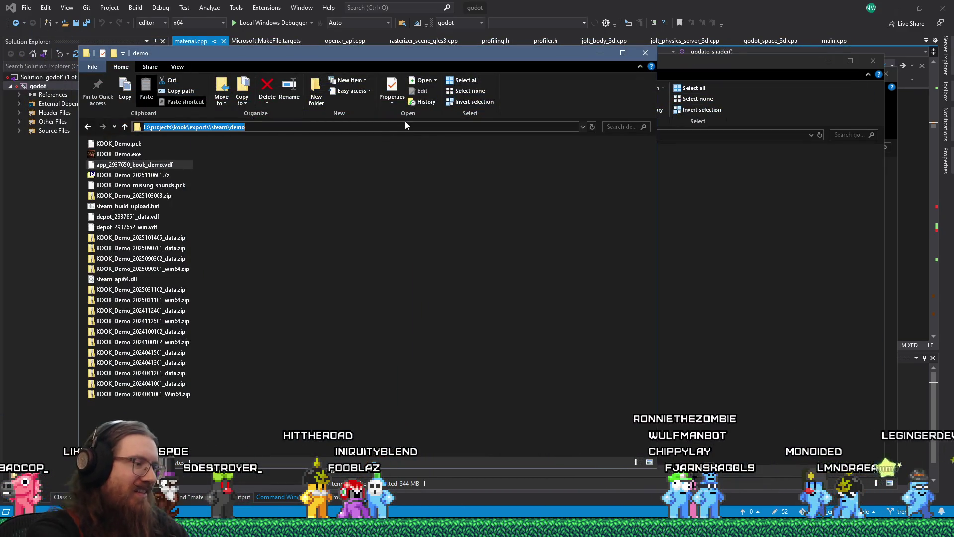
type("cmd")
key("Return")
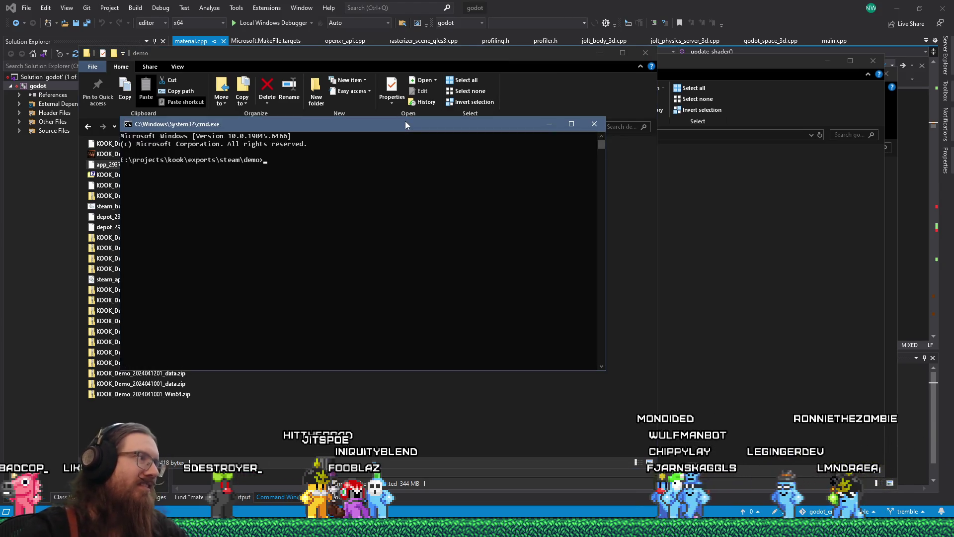
mouse_move(403, 124)
left_mouse_down()
mouse_move(145, 228)
mouse_move(0, 234)
left_mouse_up()
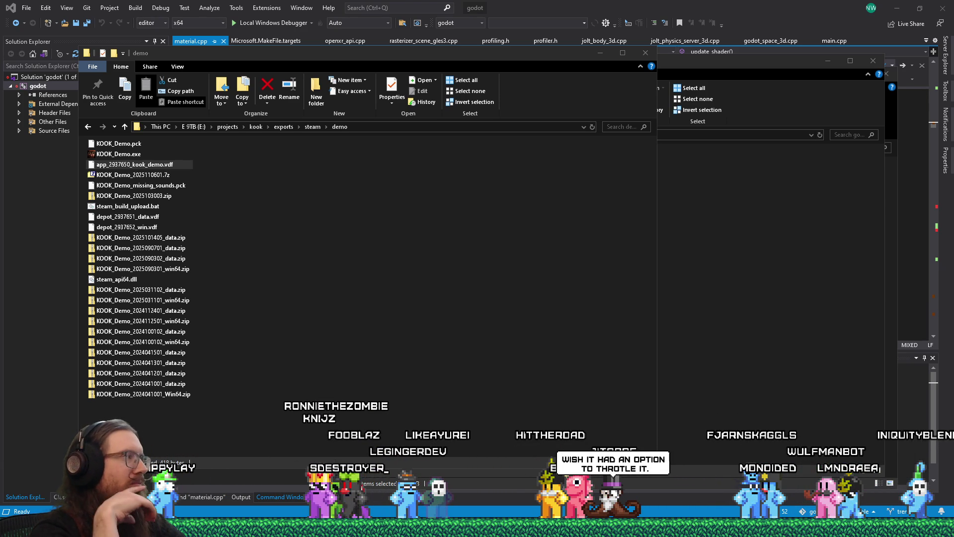
key("alt+Tab")
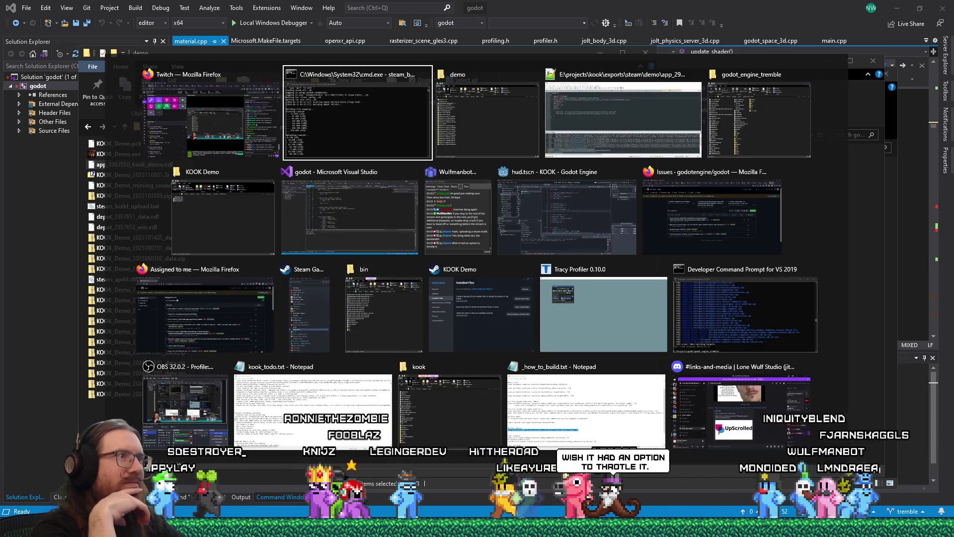
Switch back to the Explorer 'demo' export folder window with Alt+Tab
key("alt+Tab")
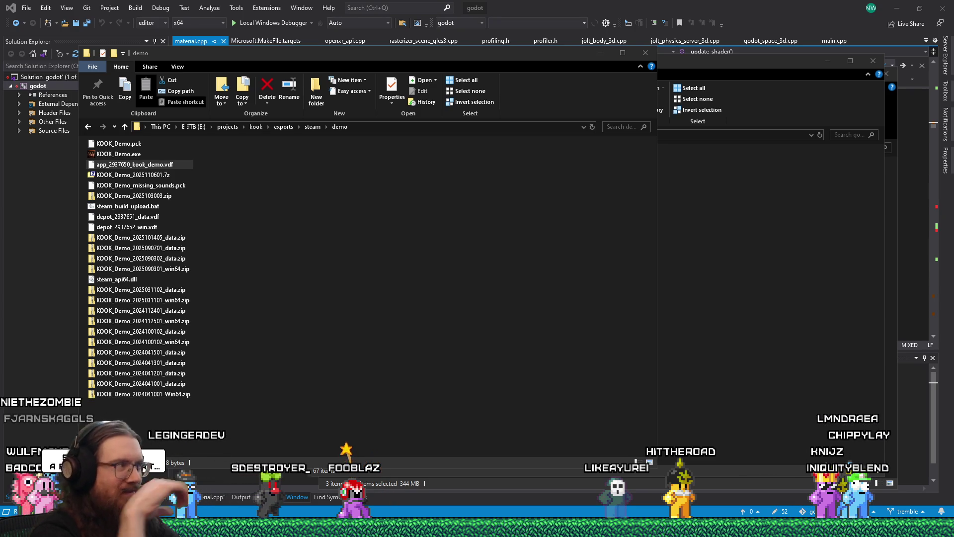
key("alt+Tab")
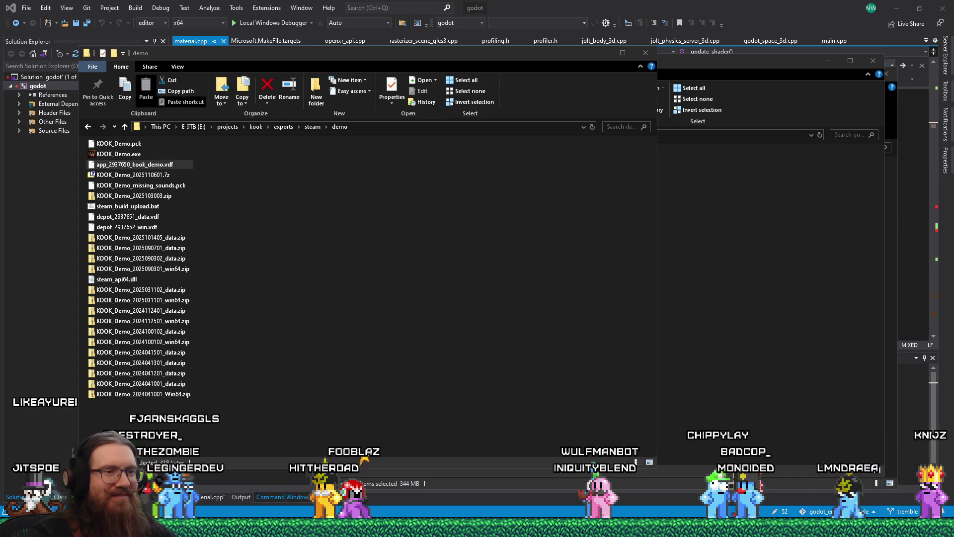
mouse_move(641, 527)
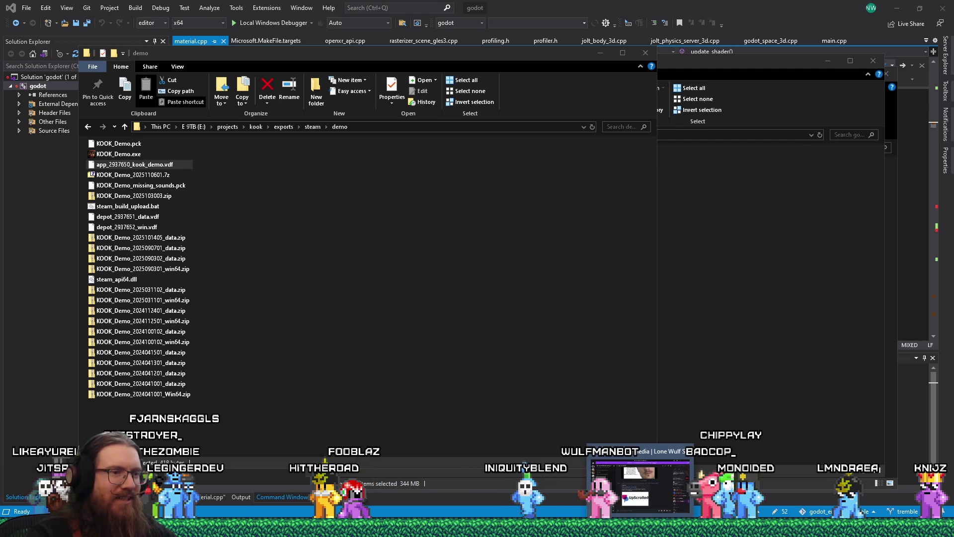
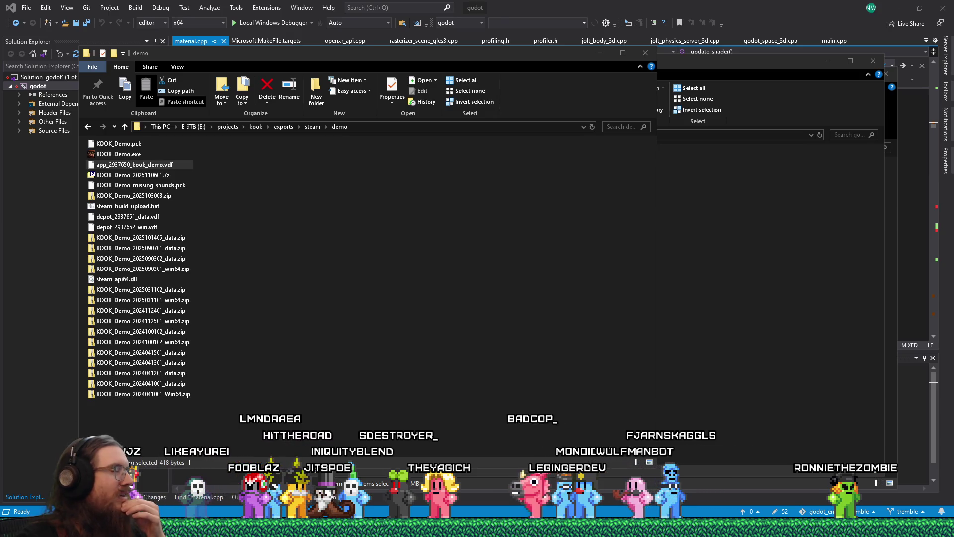
Run the KOOK project from the Godot editor's global.gd, with DEMO_BUILD set to true
key("alt+Tab")
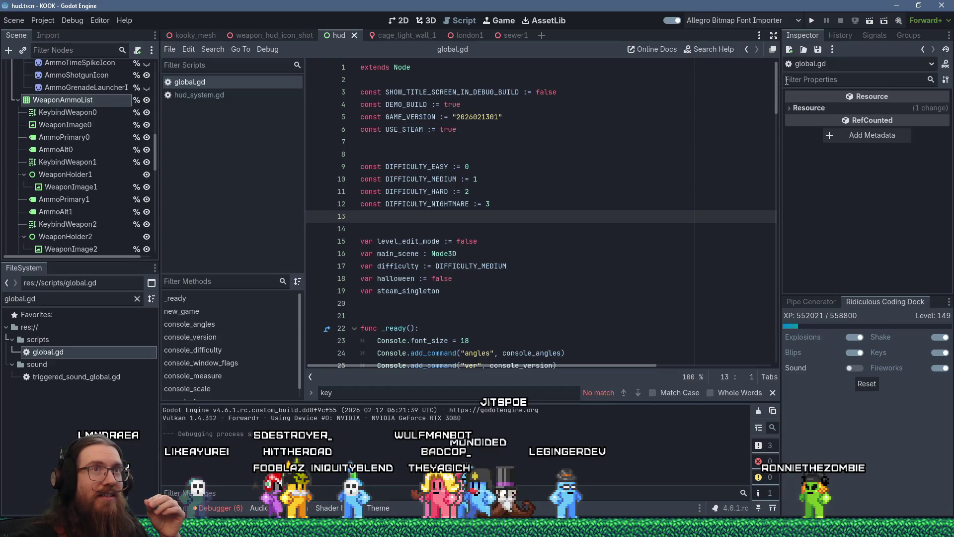
left_click(810, 21)
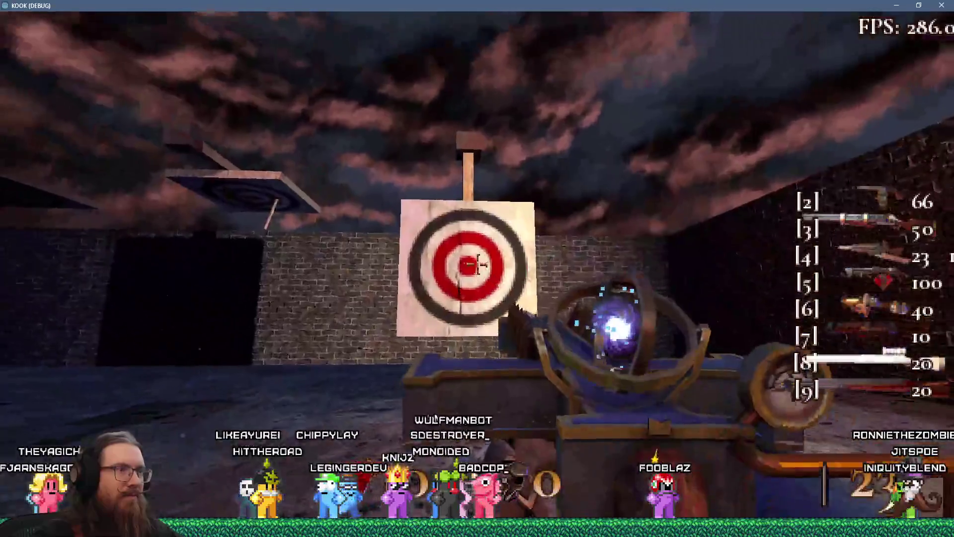
Shoot the nearby targets, then walk through the doorway, brick corridor and portal and back
left_click(478, 265)
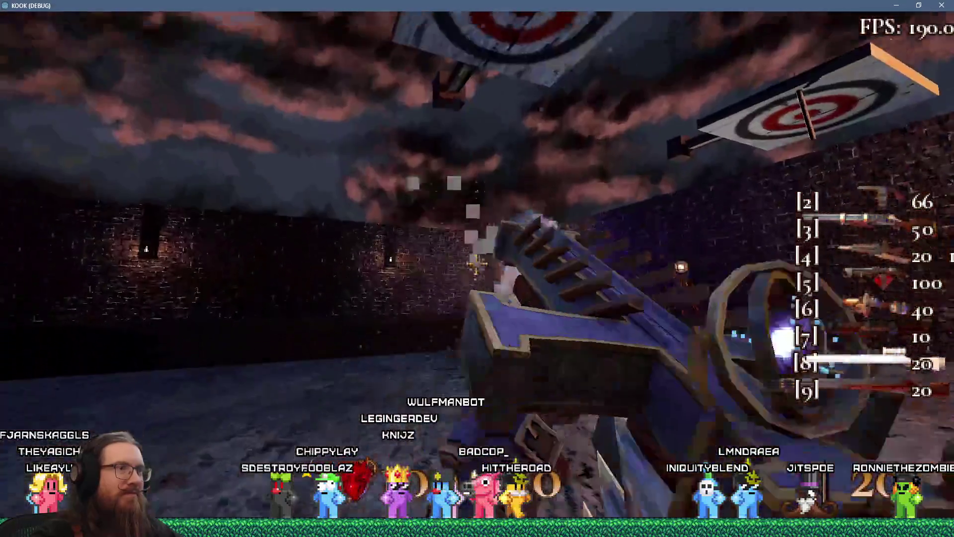
left_click(476, 265)
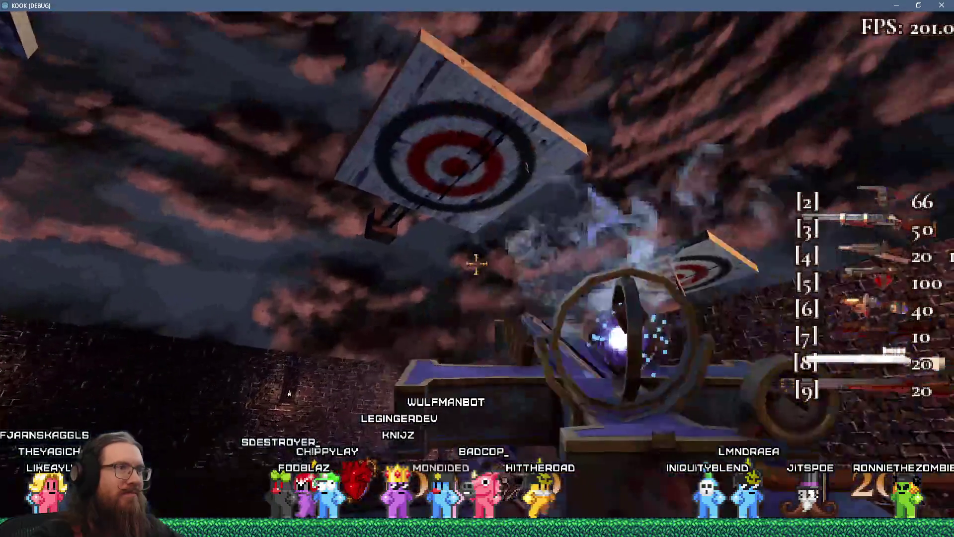
key("w")
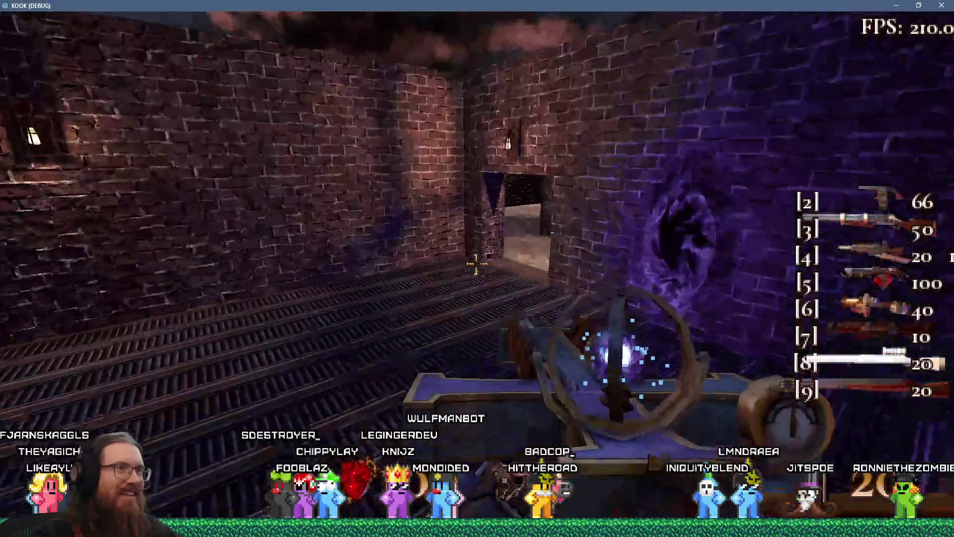
key("w")
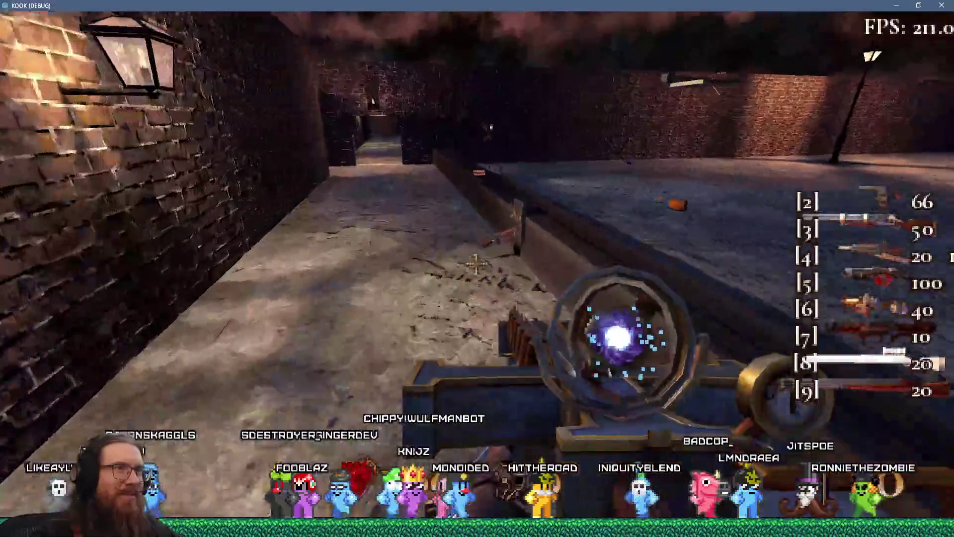
key("w")
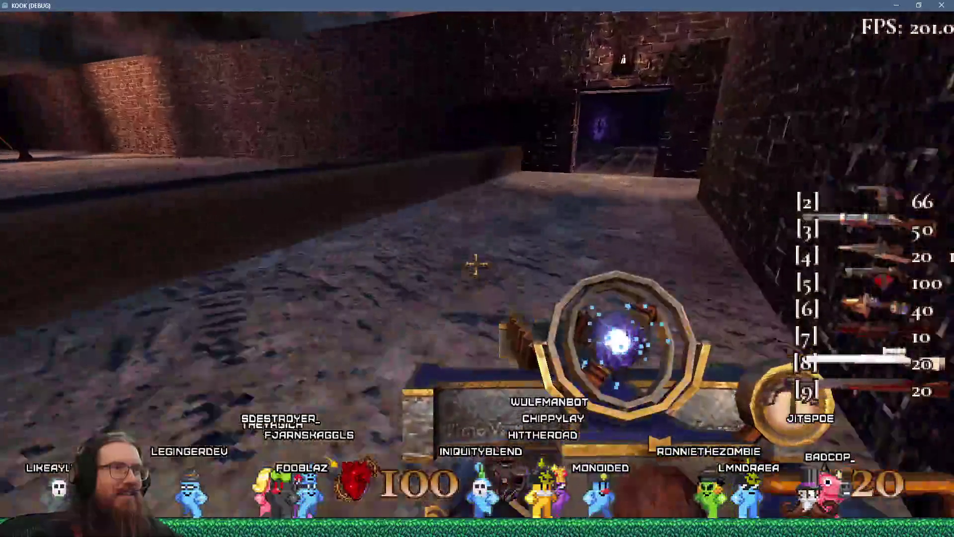
key("w")
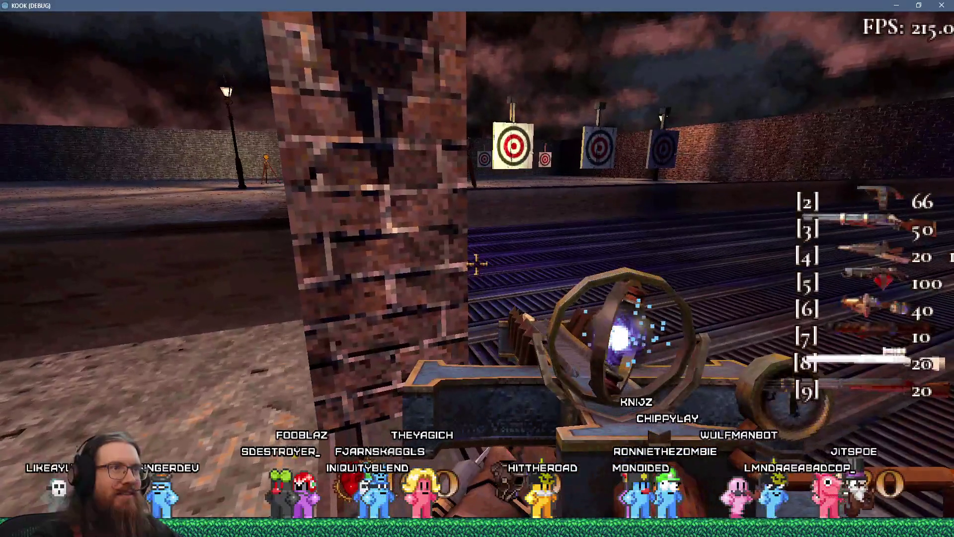
key("w")
Fire at the distant targets, then quit the game from the developer console
left_click(476, 263)
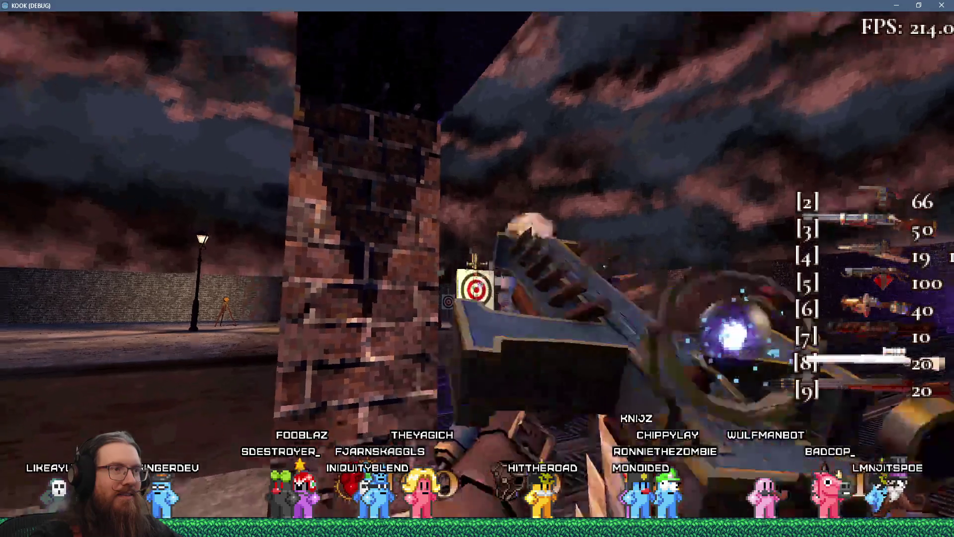
key("w")
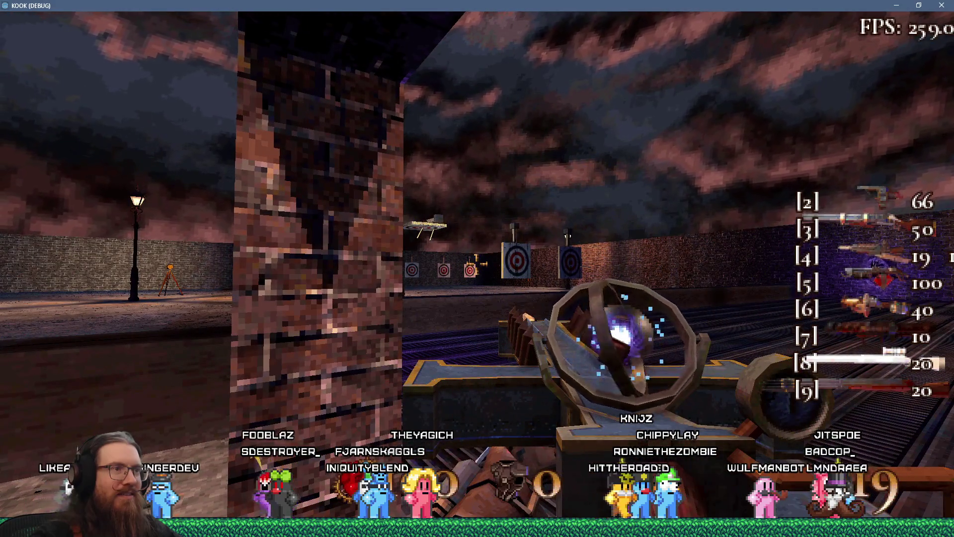
key("grave")
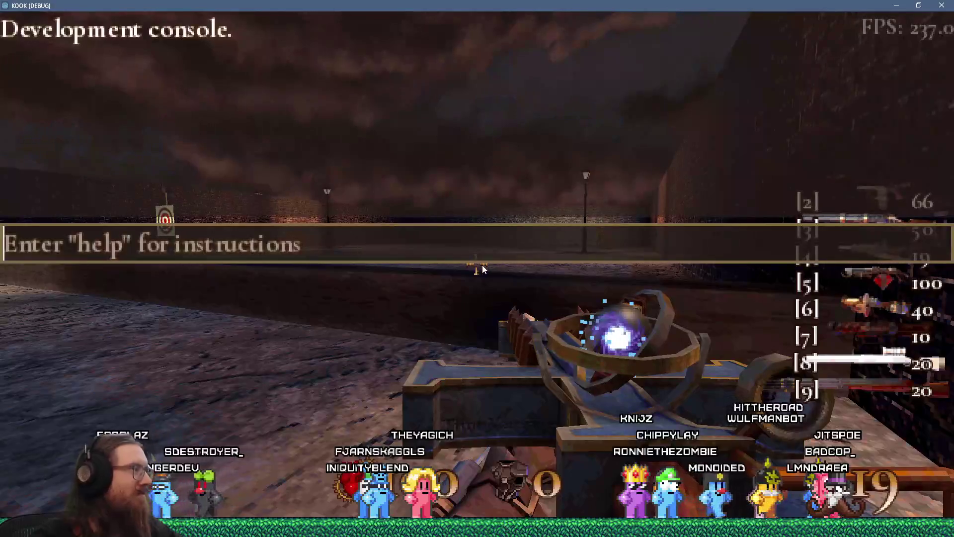
key("Return")
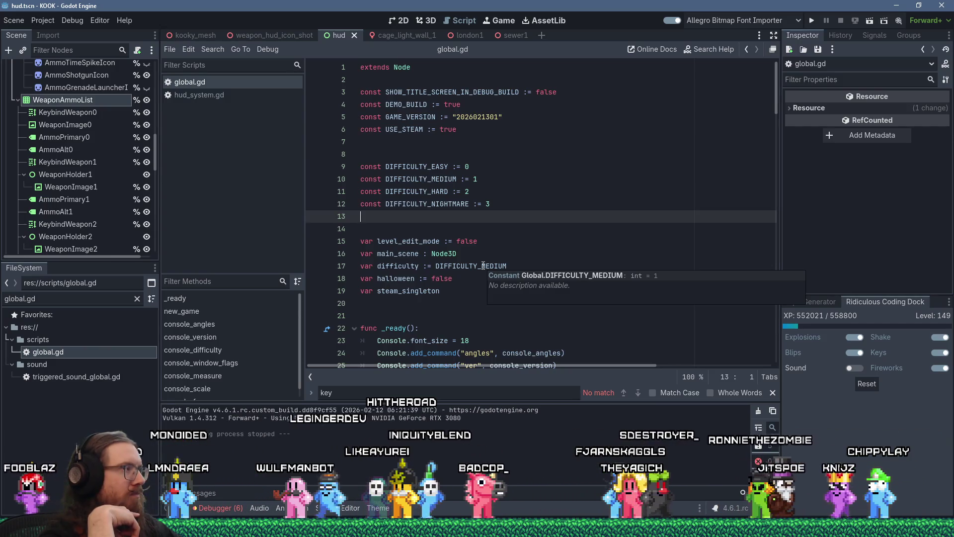
key("alt+Tab")
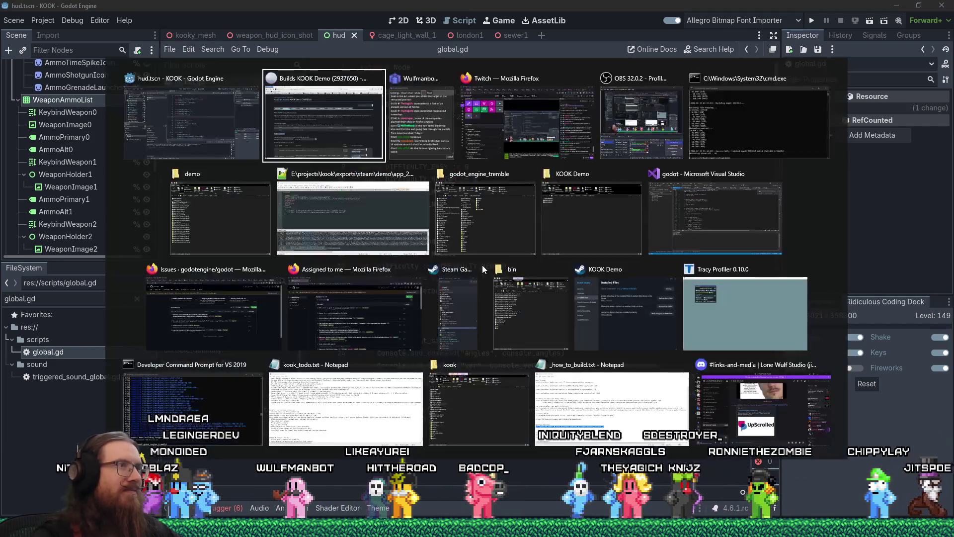
key("Escape")
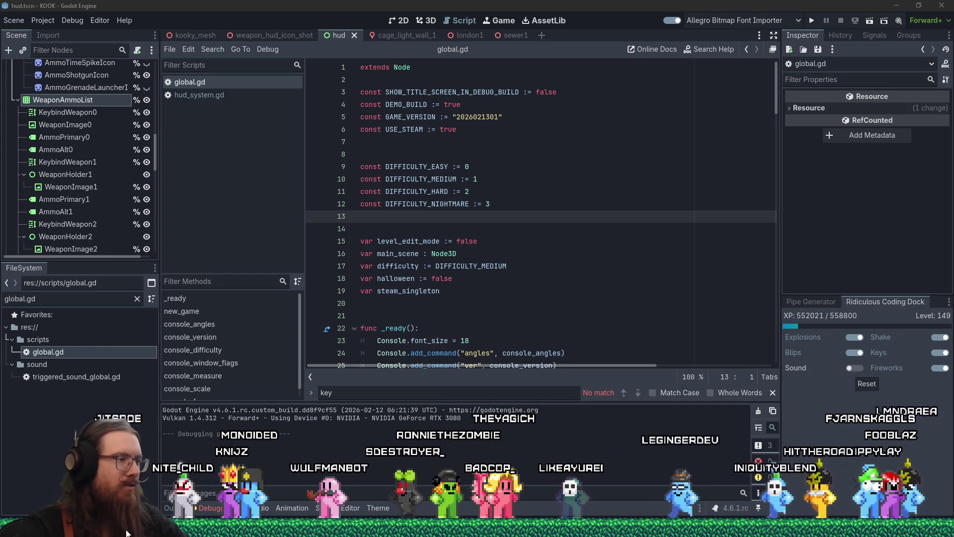
mouse_move(126, 533)
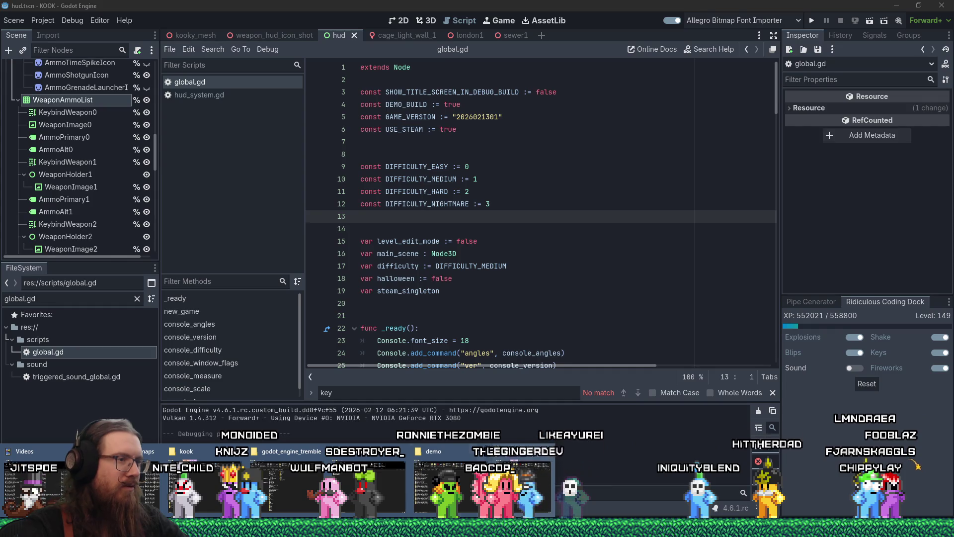
left_click(422, 487)
Delete the demo's files from its install folder and have Steam verify KOOK Demo's installed files
key("shift+Delete")
key("Return")
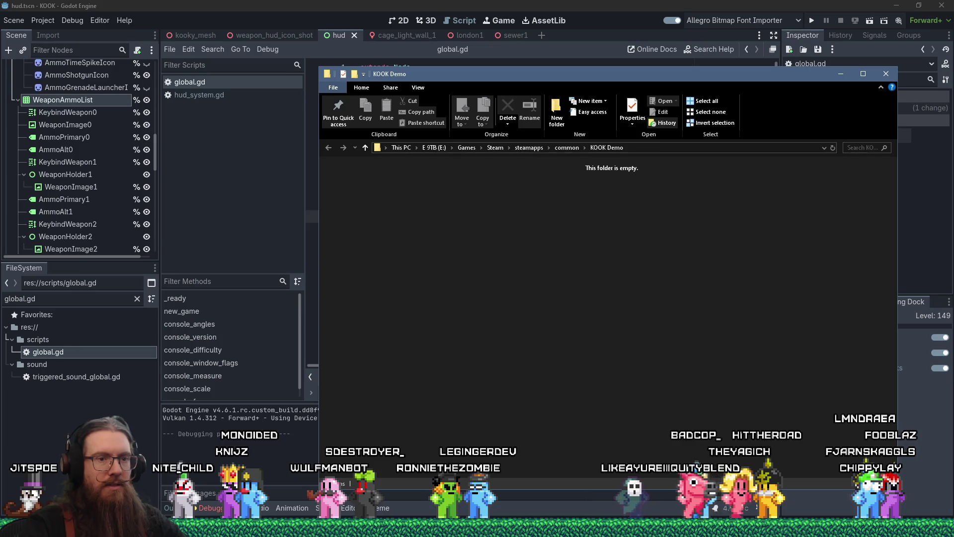
left_click(796, 531)
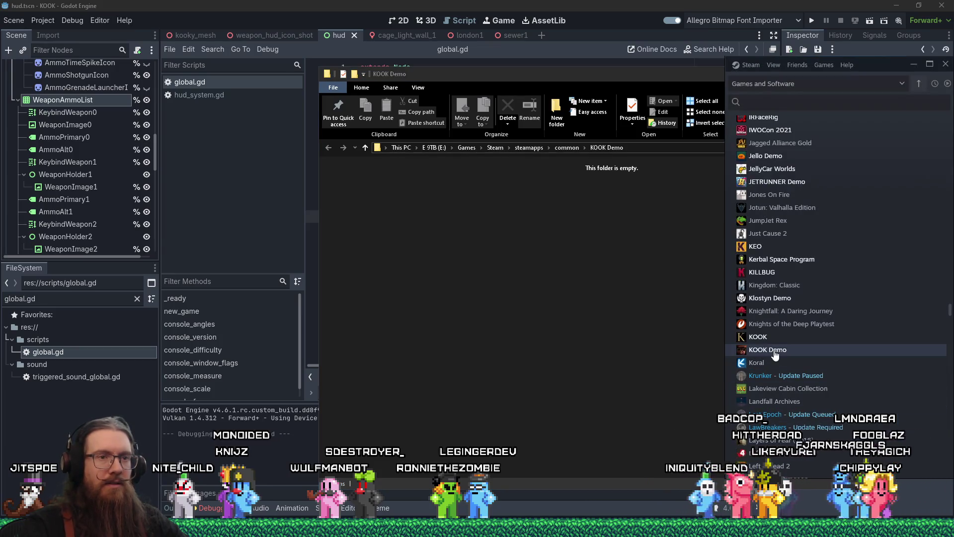
right_click(775, 355)
left_click(805, 425)
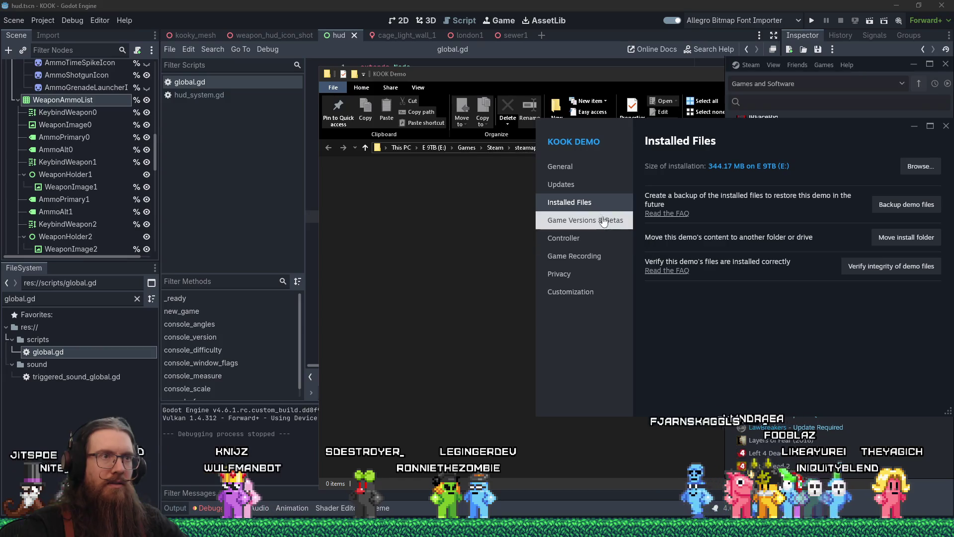
left_click(889, 267)
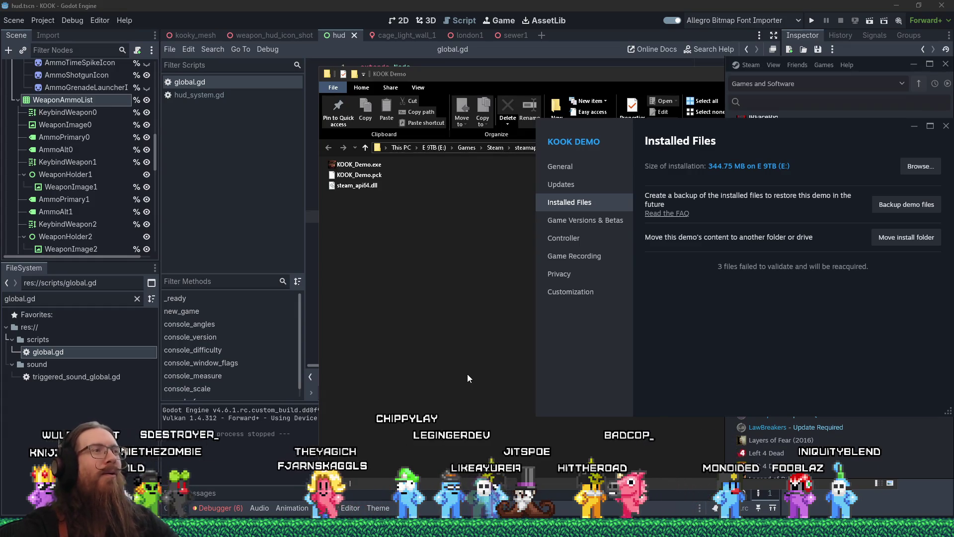
After validation, close the KOOK Demo properties and launch the demo from the library
left_click(467, 374)
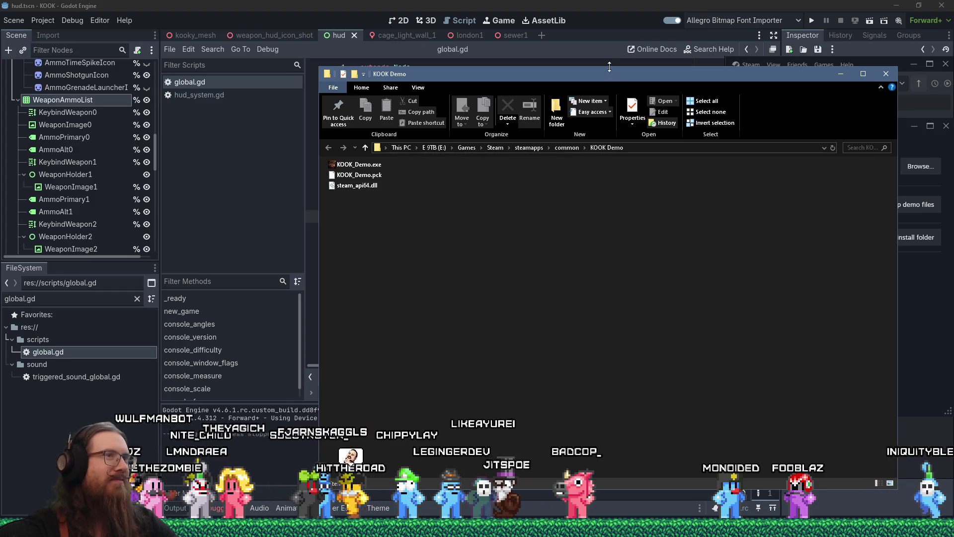
key("alt+F4")
left_click(920, 165)
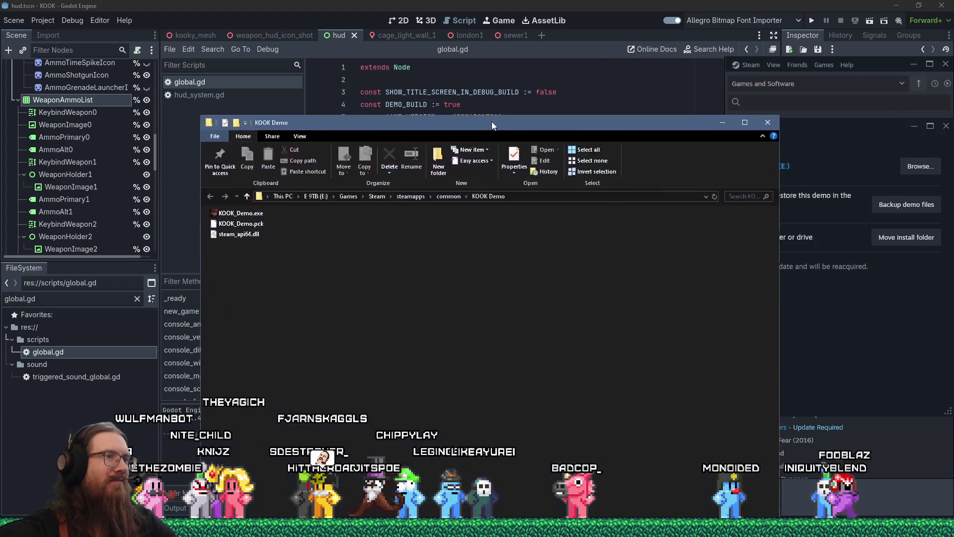
left_click(789, 134)
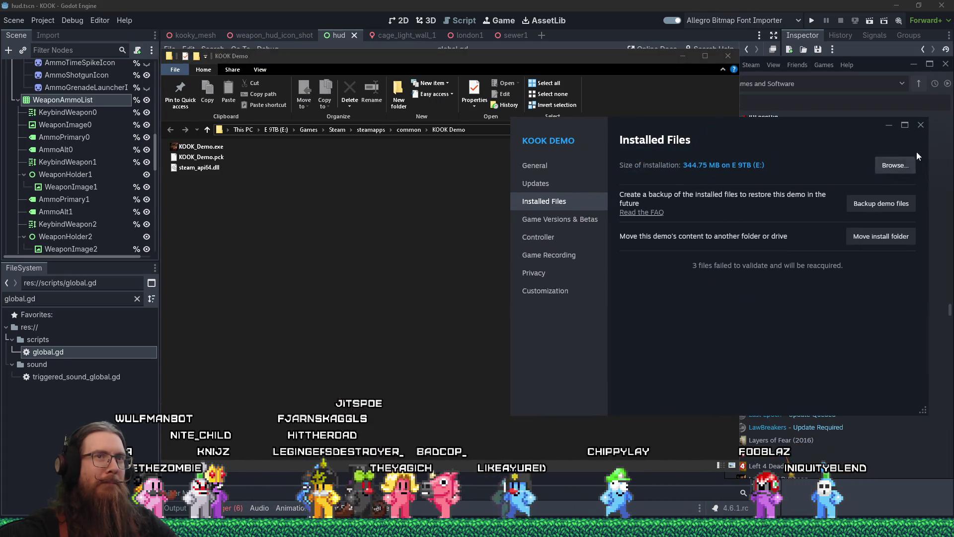
left_click(920, 126)
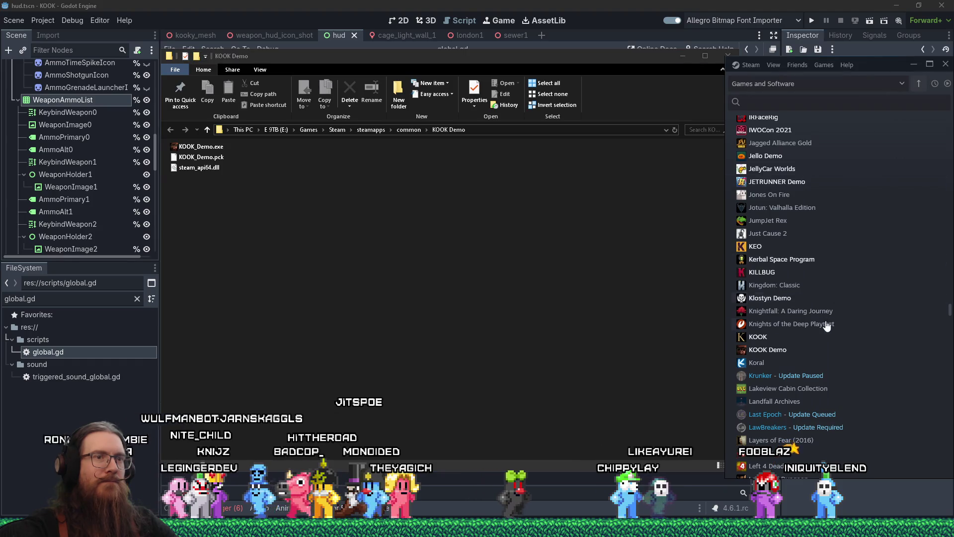
double_click(781, 351)
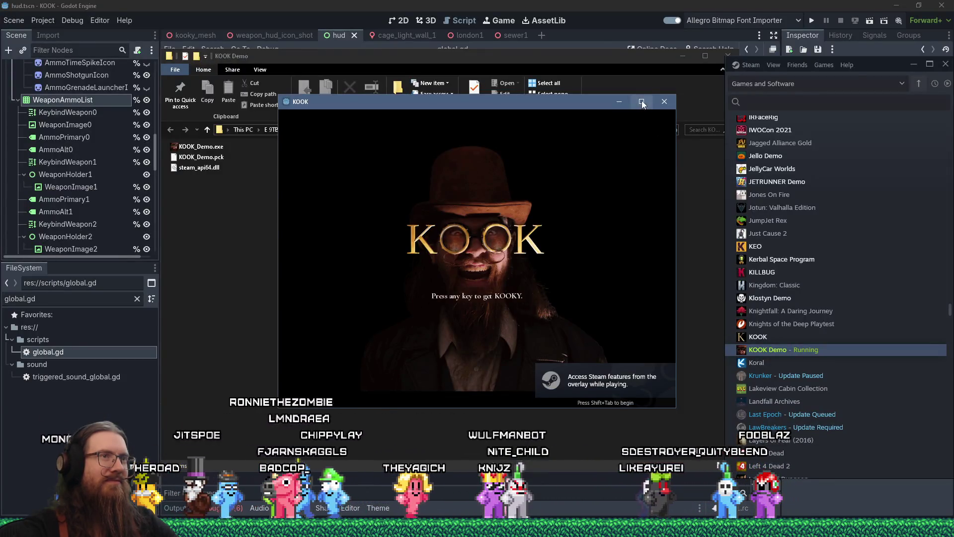
left_click(641, 101)
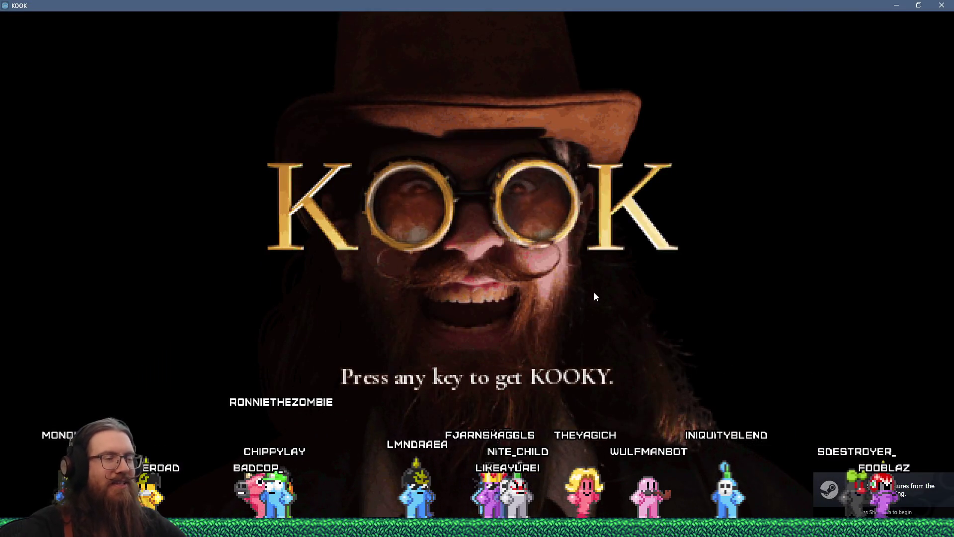
key("grave")
type("ver")
key("Return")
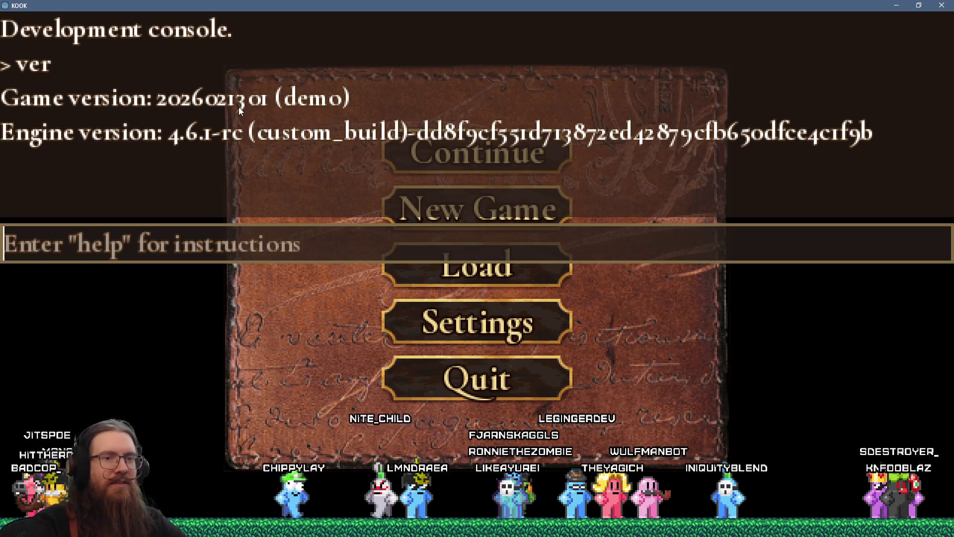
key("Escape")
left_click(467, 204)
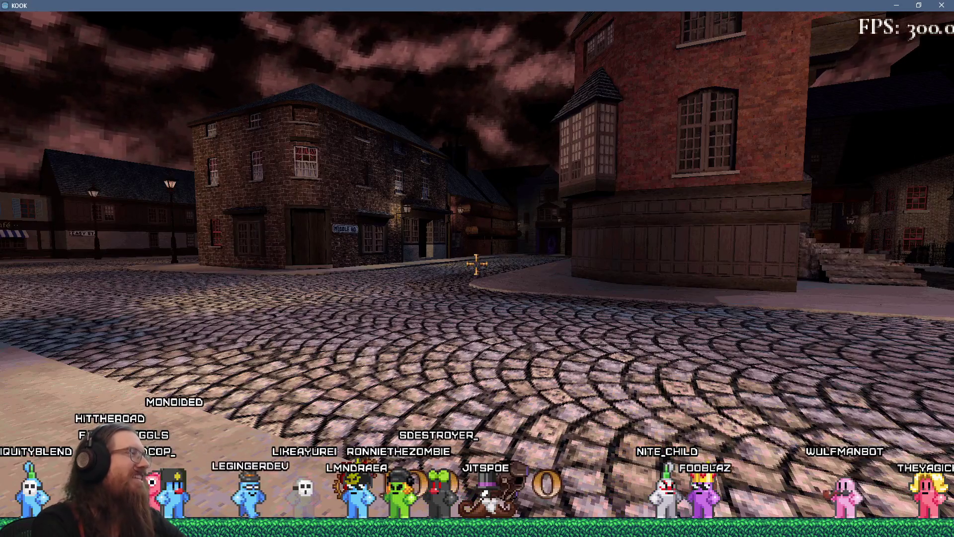
Walk down the cobbled alley, through the purple doorway and into the portal, then leave the game
key("w")
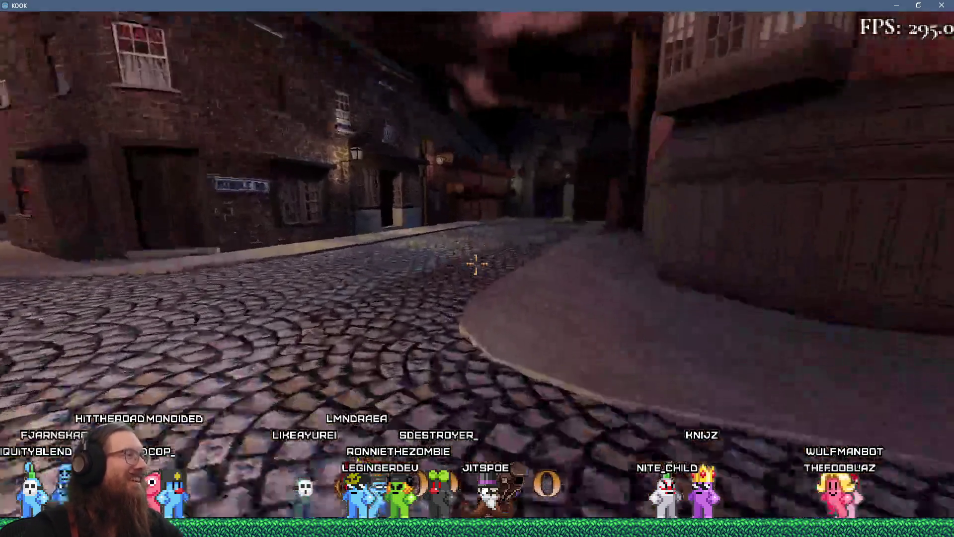
key("w")
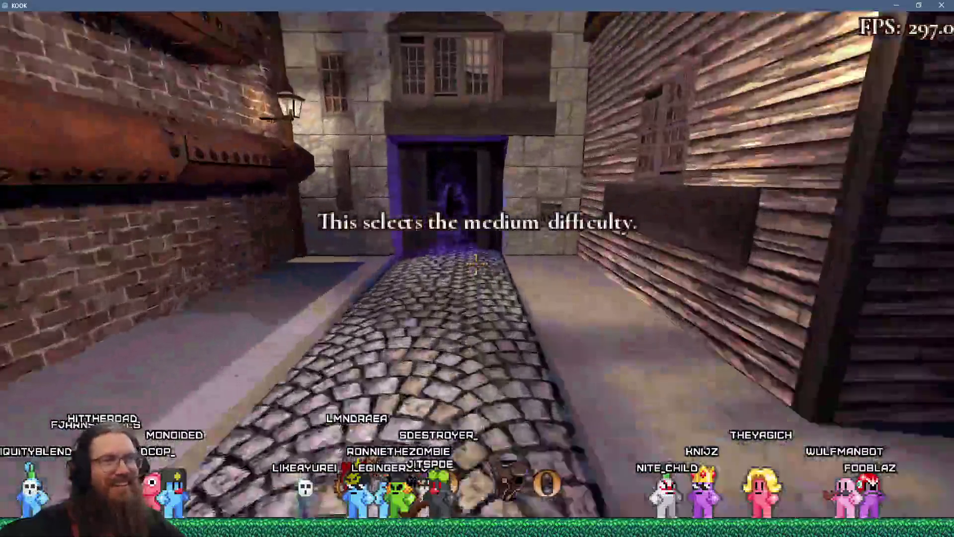
key("w")
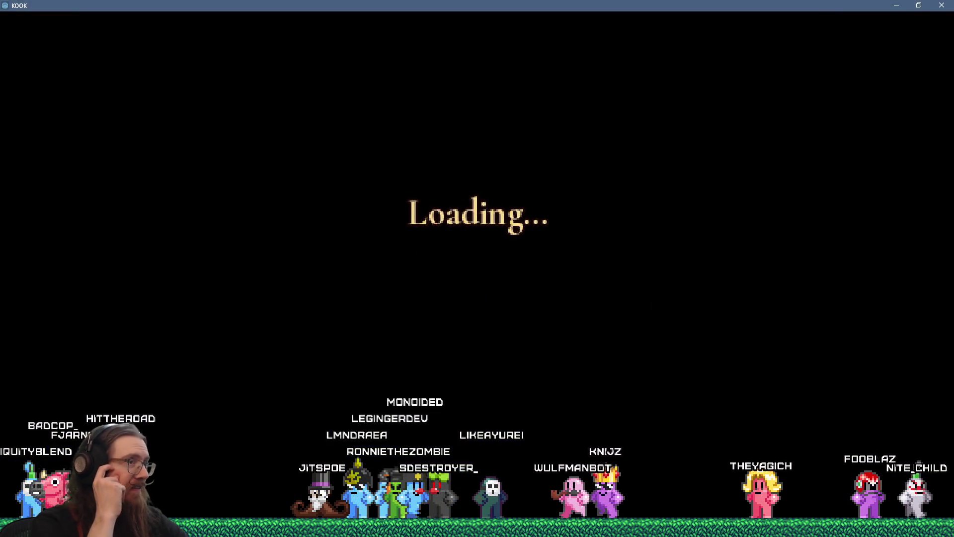
key("alt+Tab")
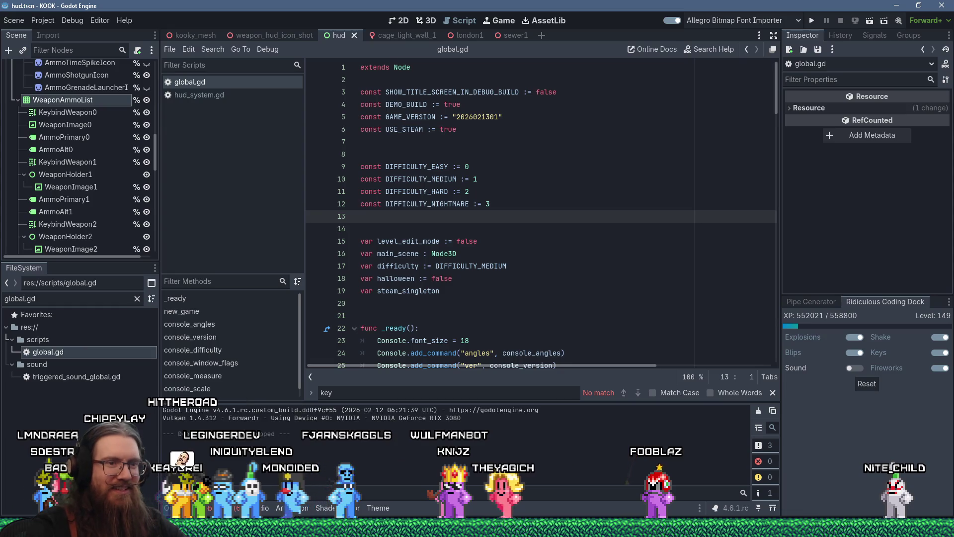
right_click(875, 531)
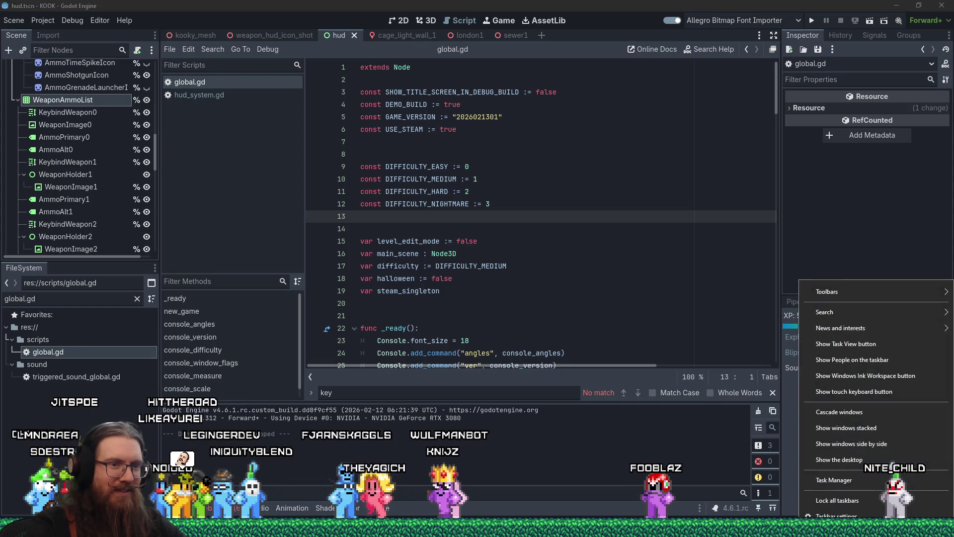
key("Escape")
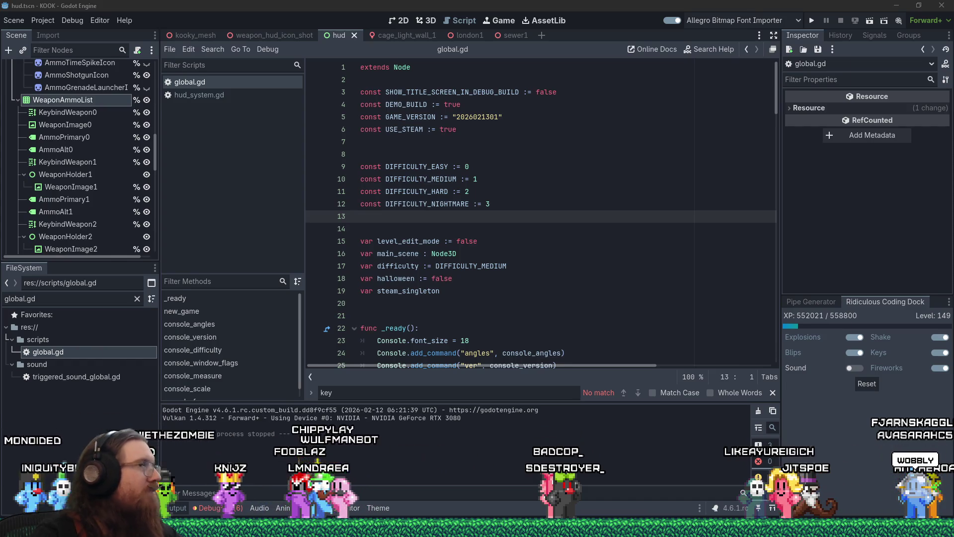
key("alt+Tab")
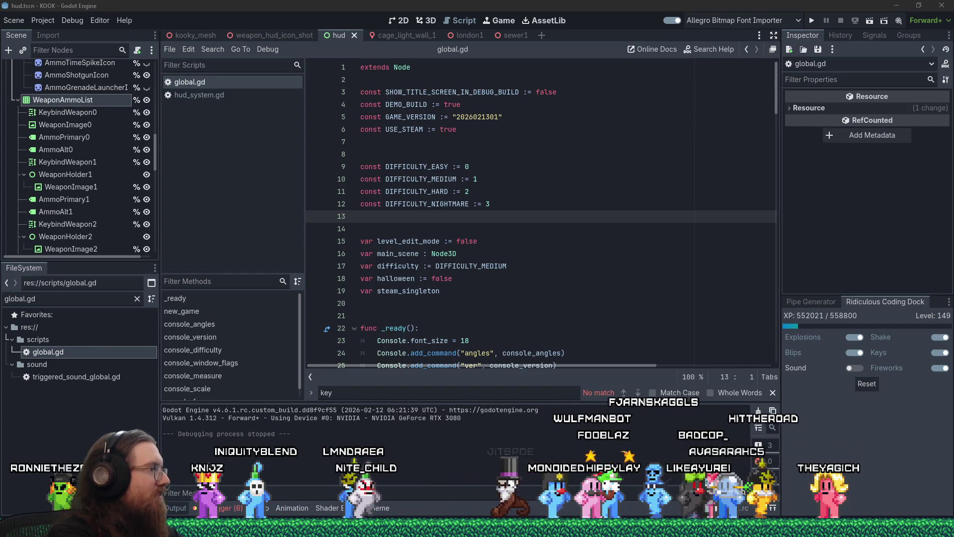
key("alt+Tab")
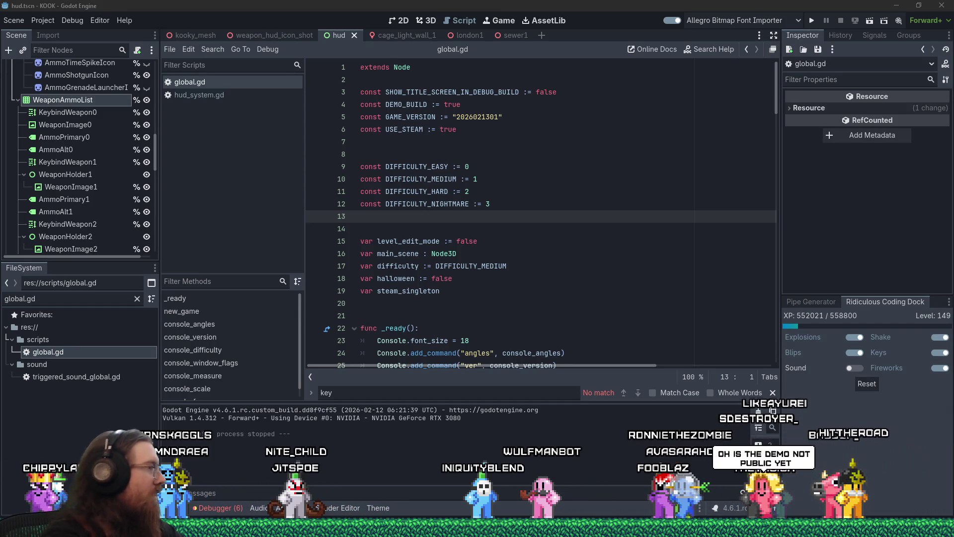
key("alt+Tab")
key("Escape")
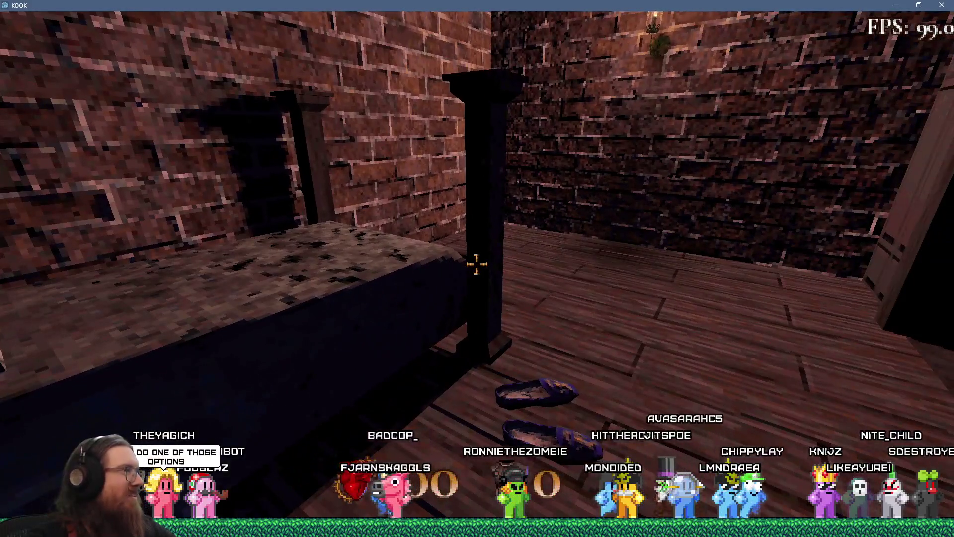
Exit through the wooden door, pick up the ball, shoot the cultist, back away and open the console
key("w")
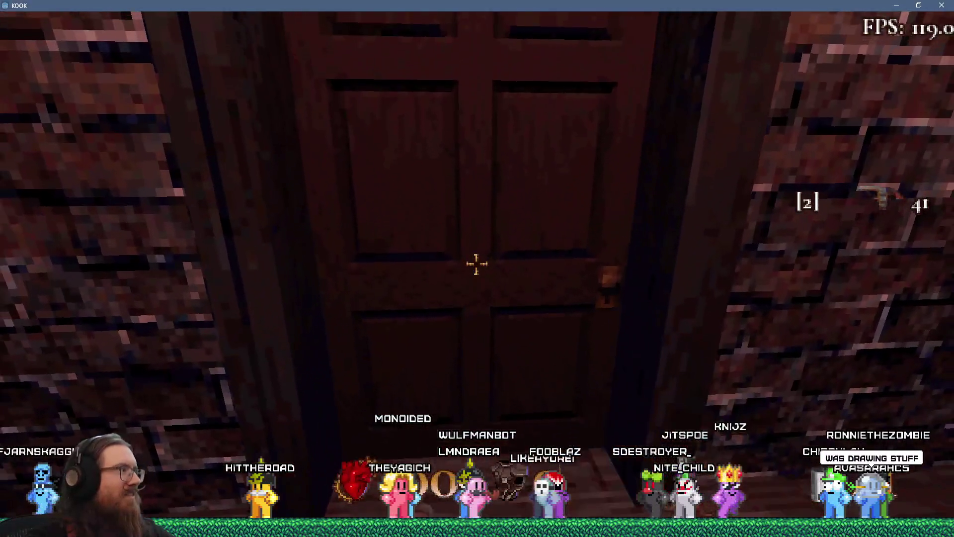
key("period")
key("period")
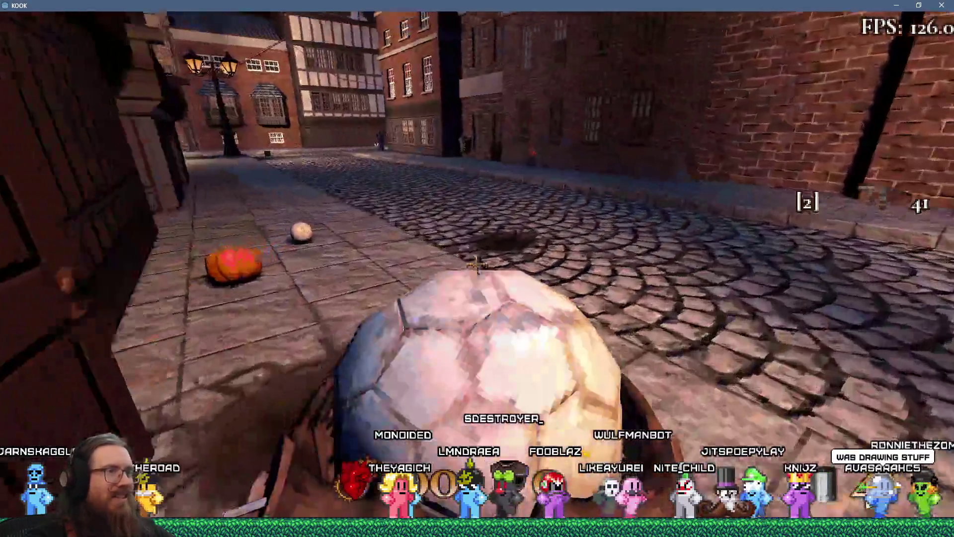
key("period")
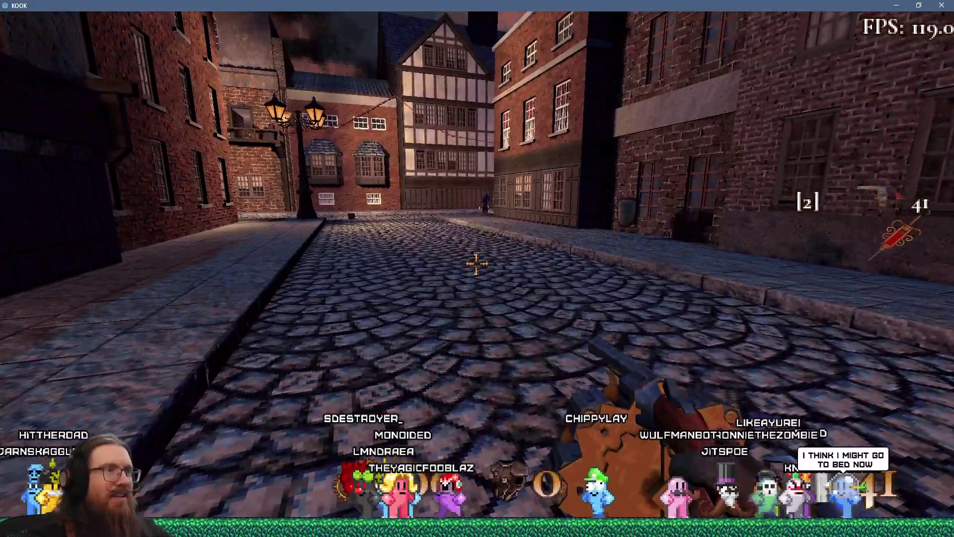
key("w")
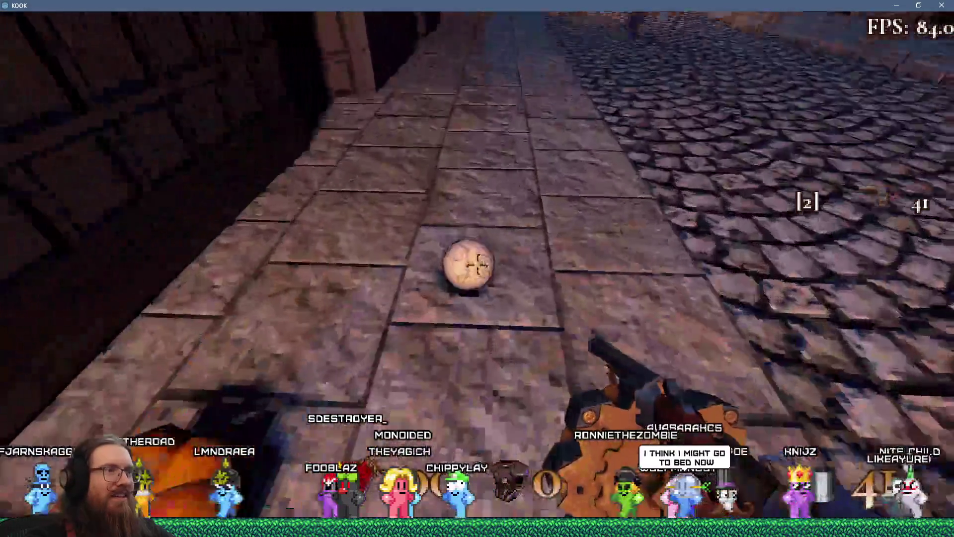
left_click(475, 263)
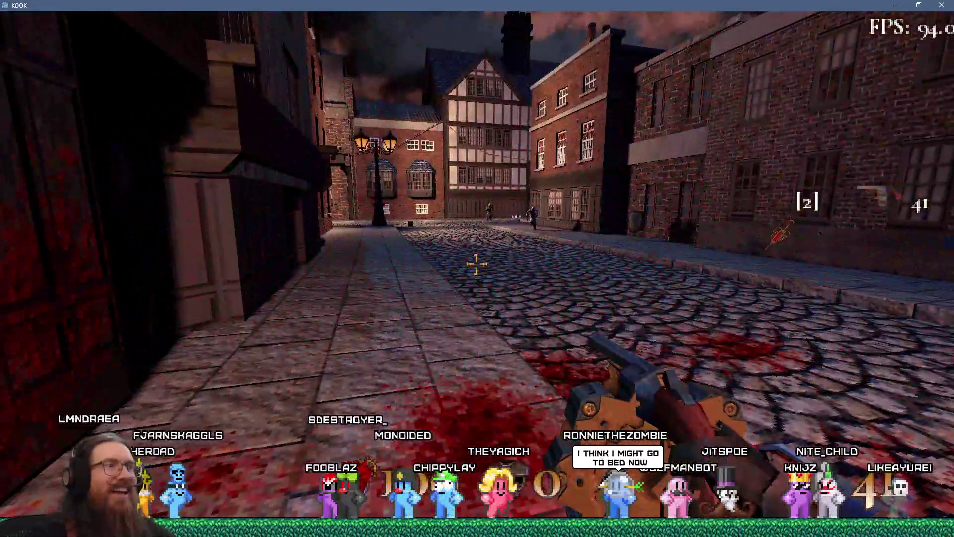
key("s")
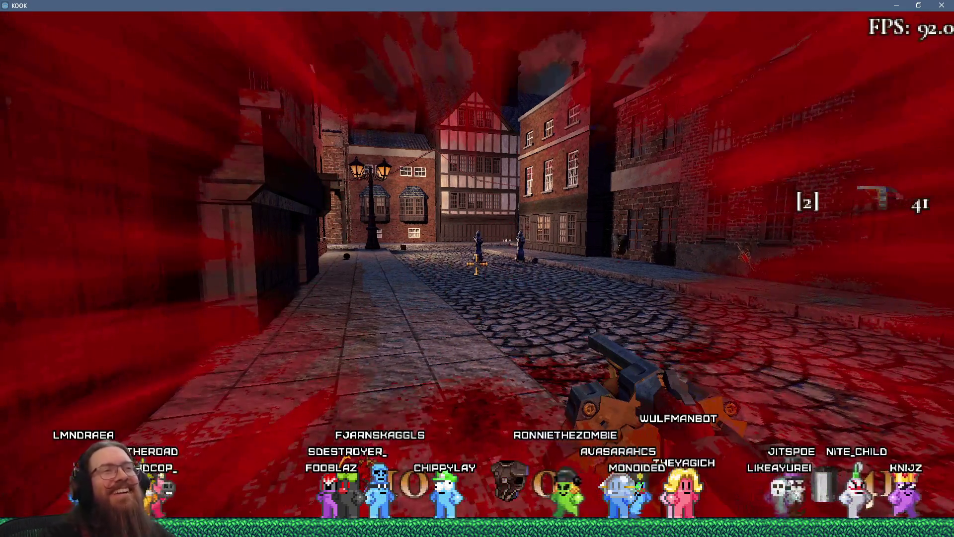
key("grave")
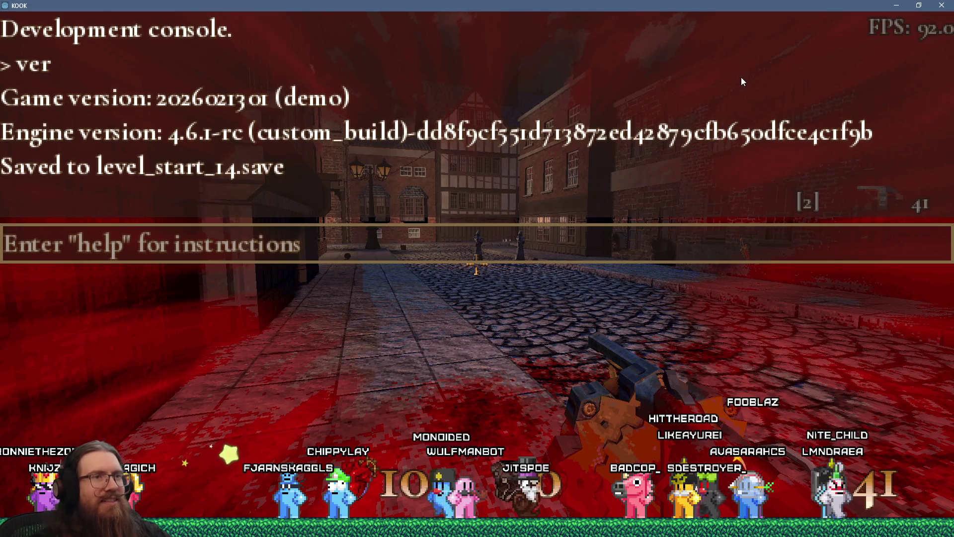
Close the console, fire down the street until a cultist kills the player, then quit with Alt+F4
key("grave")
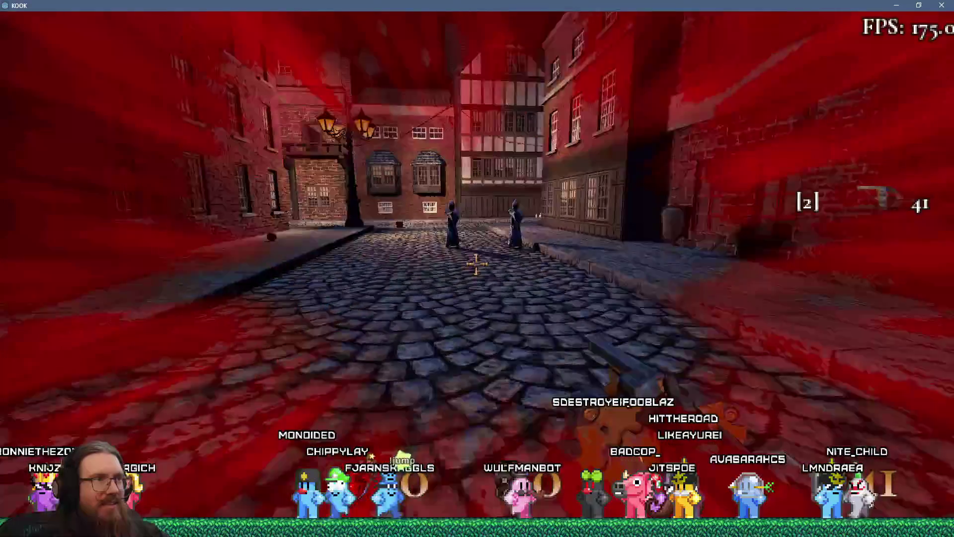
left_click(476, 264)
left_click(476, 263)
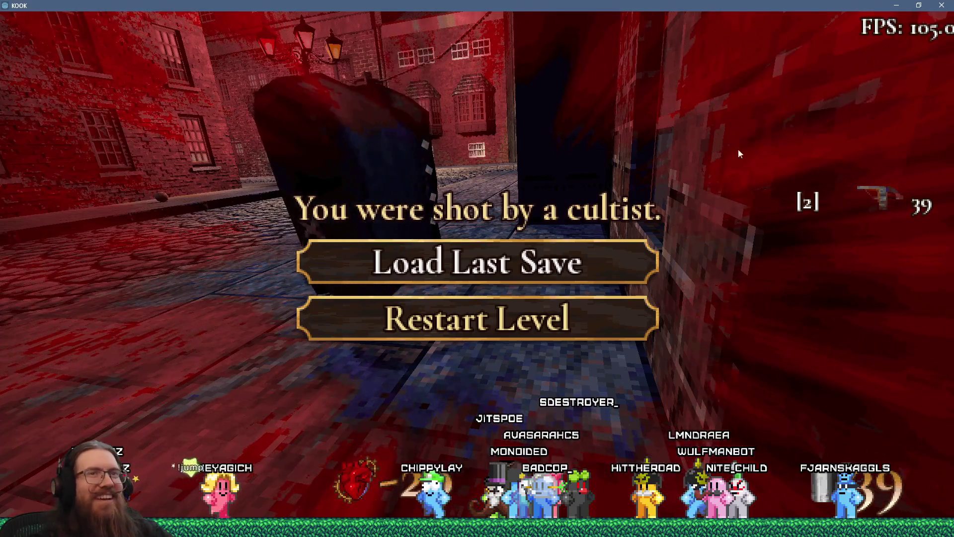
key("alt+F4")
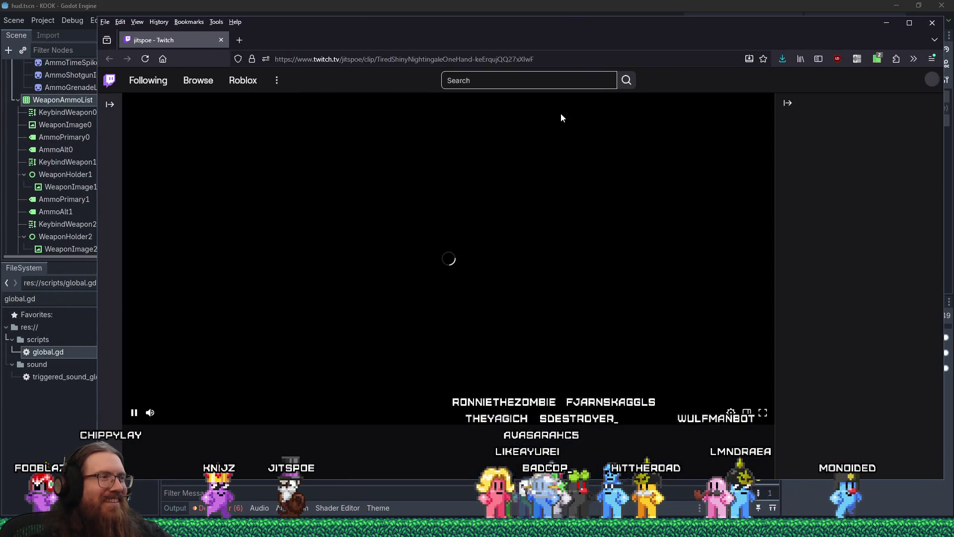
Scroll down the Twitch clip page, pause the clip, and close its tab and the browser
scroll(519, 428, "down", 4)
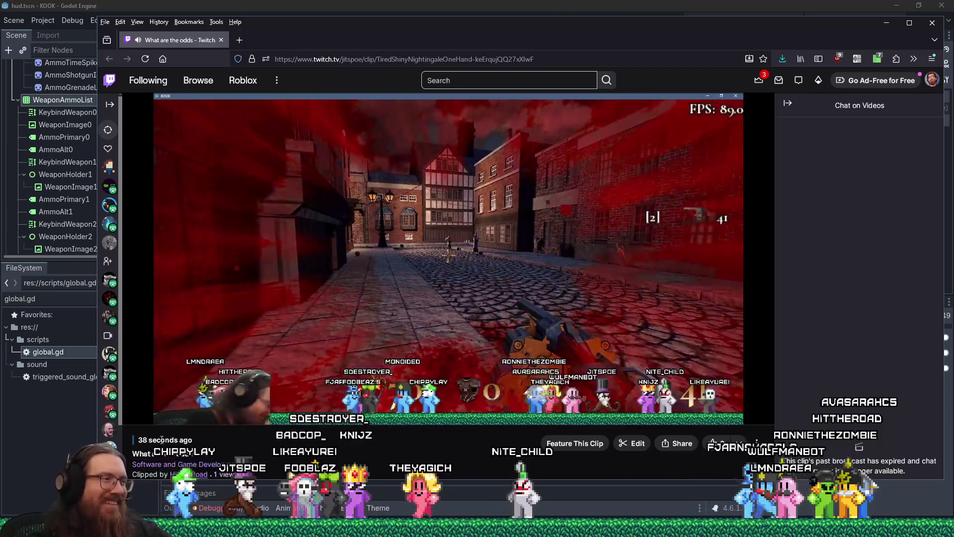
left_click(134, 412)
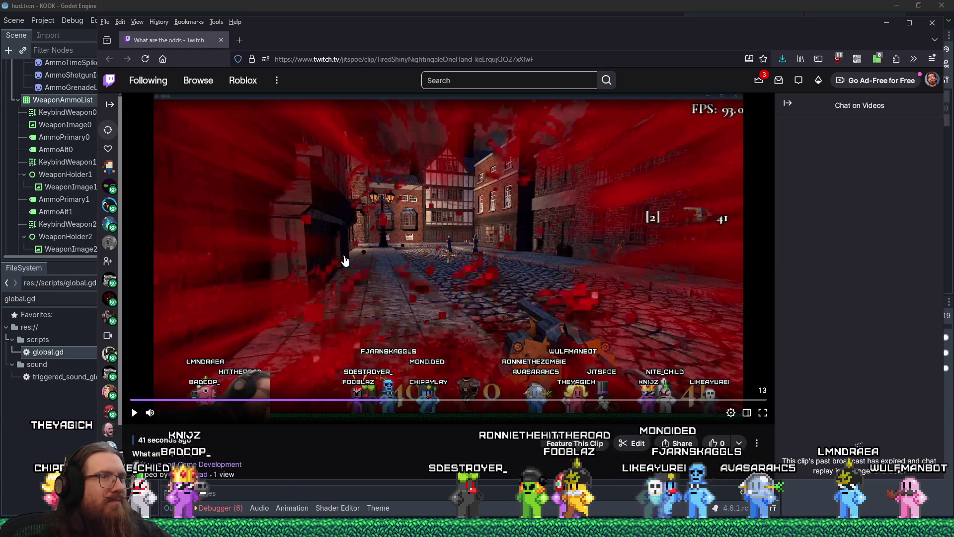
left_click(220, 39)
left_click(426, 143)
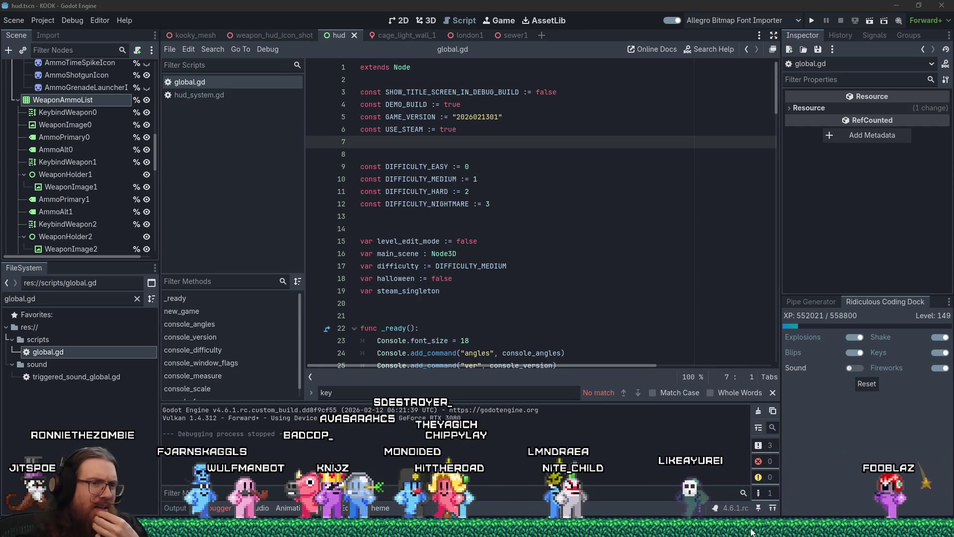
Refocus the Godot editor from the taskbar and switch to the 3D view of sewer1
mouse_move(752, 530)
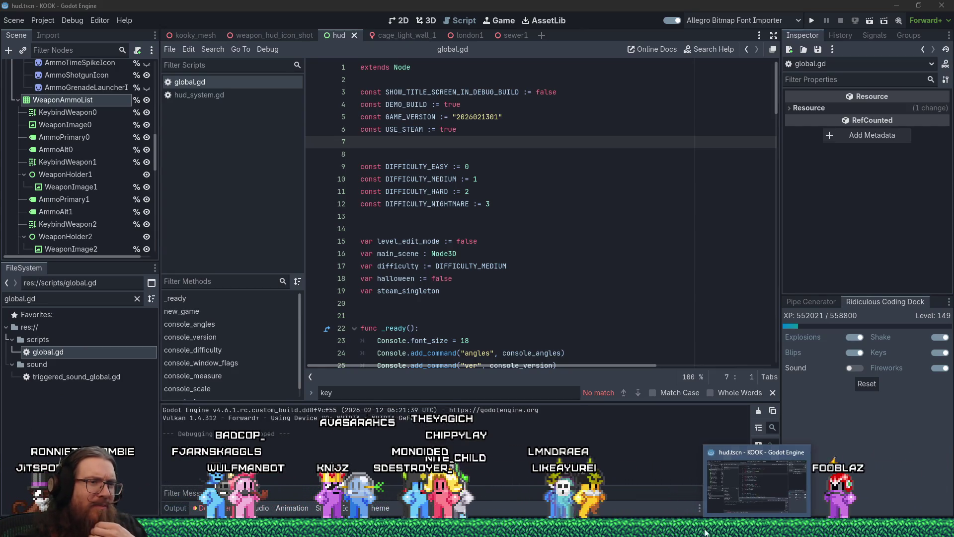
left_click(629, 253)
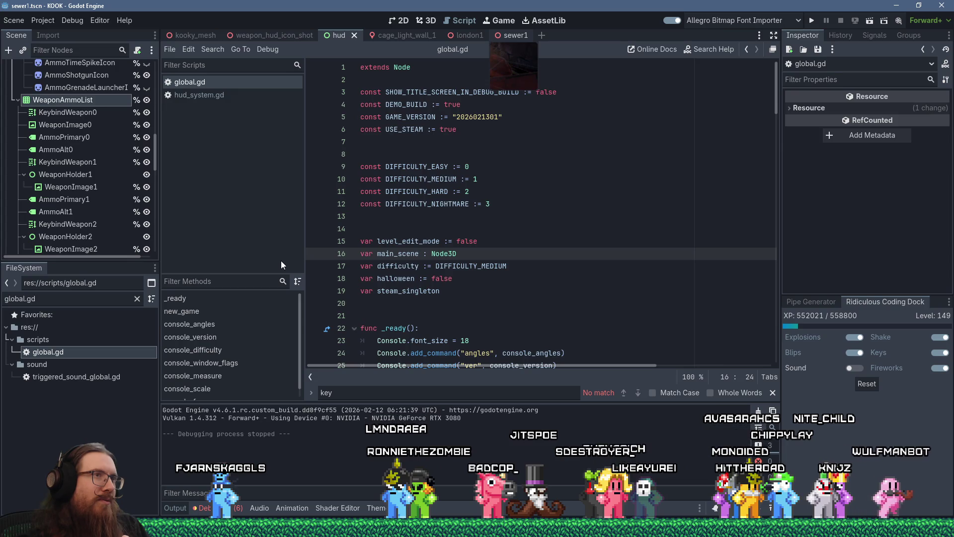
left_click(426, 20)
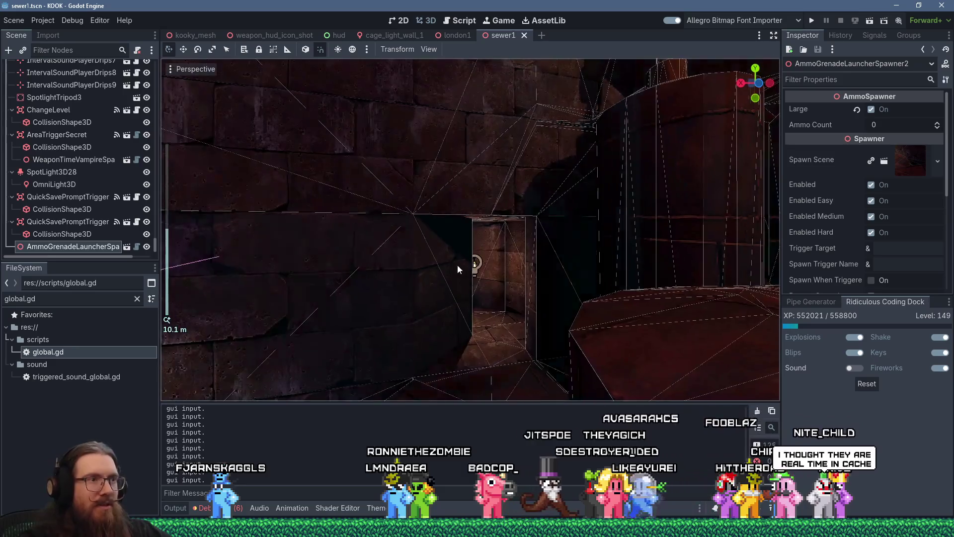
Focus on the grenade ammo spawner and orbit around the sewer walls and shaft
key("f")
mouse_move(406, 174)
left_mouse_down()
mouse_move(434, 308)
mouse_move(452, 207)
mouse_move(366, 219)
mouse_move(380, 222)
mouse_move(383, 242)
mouse_move(352, 228)
mouse_move(428, 224)
mouse_move(448, 234)
mouse_move(454, 177)
left_mouse_up()
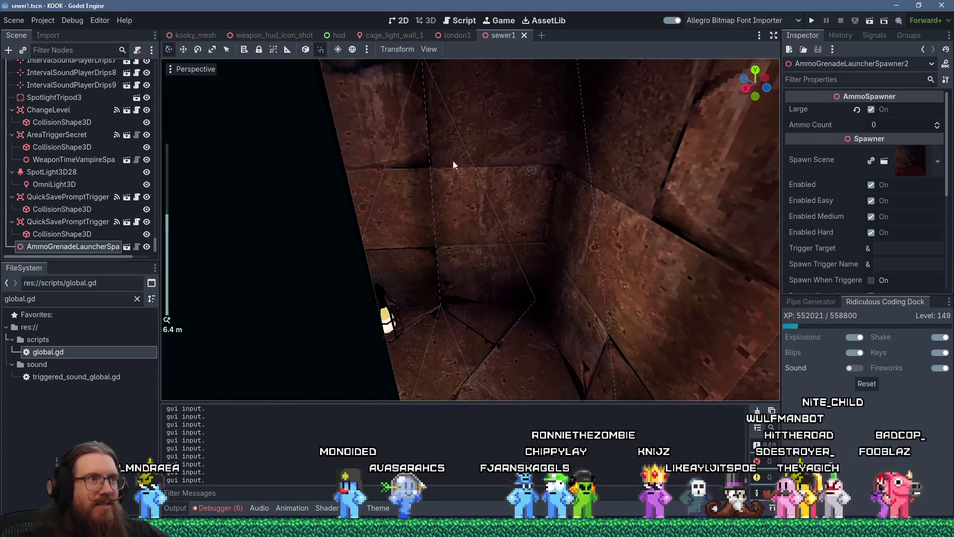
mouse_move(522, 264)
left_mouse_down()
mouse_move(441, 198)
mouse_move(473, 221)
mouse_move(458, 259)
mouse_move(481, 262)
mouse_move(562, 262)
mouse_move(592, 219)
mouse_move(389, 308)
mouse_move(486, 287)
mouse_move(465, 271)
mouse_move(465, 244)
left_mouse_up()
left_click_drag(422, 180, 470, 262)
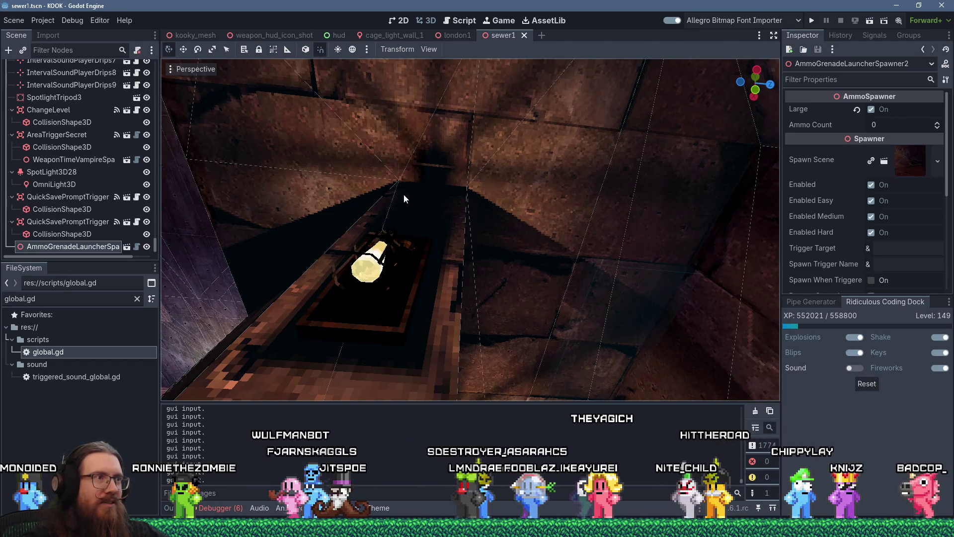
scroll(360, 237, "down", 3)
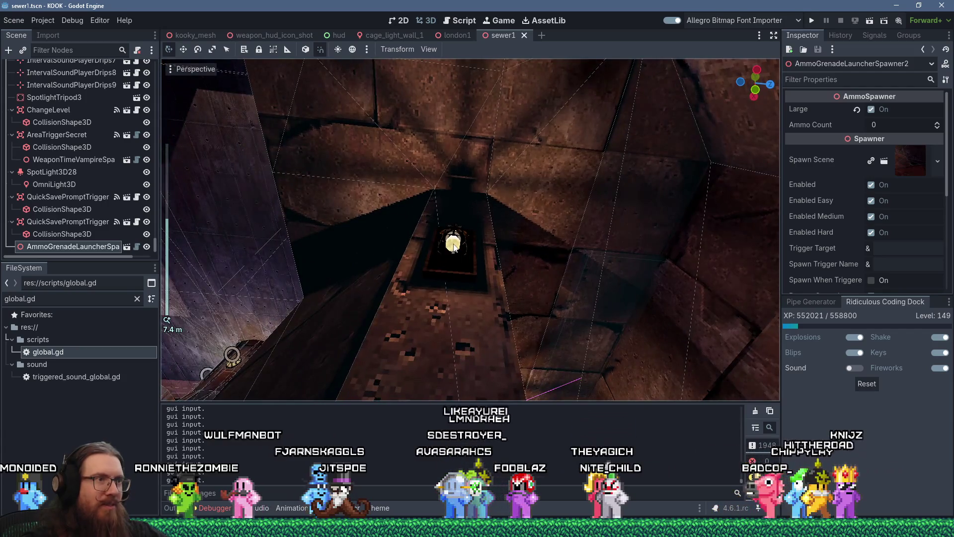
mouse_move(454, 246)
left_mouse_down()
mouse_move(508, 257)
mouse_move(465, 298)
left_mouse_up()
Swing and zoom the view onto the pipe tower and its lamp shelves
mouse_move(491, 327)
left_mouse_down()
mouse_move(485, 245)
mouse_move(374, 154)
mouse_move(490, 178)
left_mouse_up()
mouse_move(178, 160)
left_mouse_down()
mouse_move(635, 187)
mouse_move(418, 285)
mouse_move(424, 263)
mouse_move(433, 271)
mouse_move(392, 300)
mouse_move(500, 106)
left_mouse_up()
scroll(635, 187, "up", 2)
scroll(433, 270, "down", 2)
mouse_move(442, 181)
left_mouse_down()
mouse_move(448, 253)
mouse_move(438, 233)
mouse_move(467, 218)
mouse_move(360, 204)
left_mouse_up()
scroll(448, 253, "up", 5)
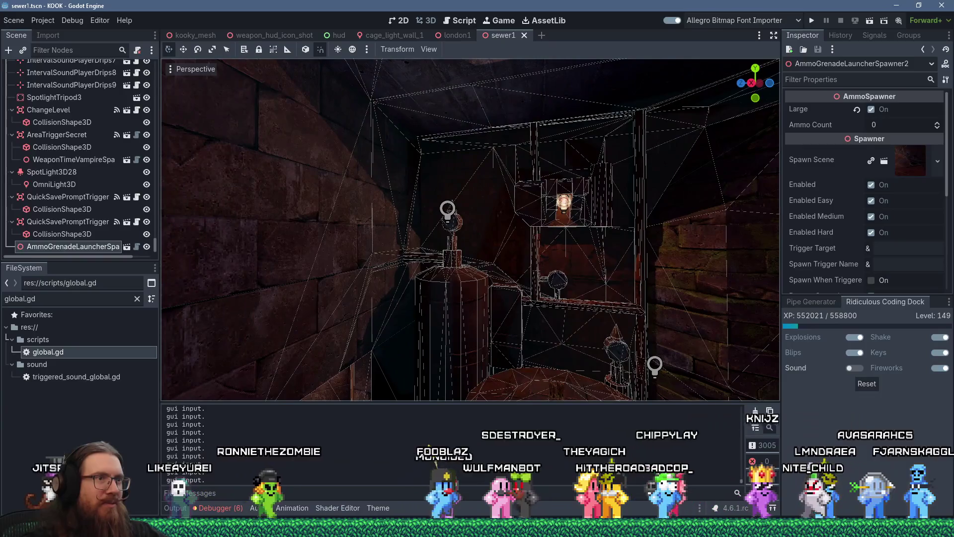
left_click_drag(527, 290, 574, 174)
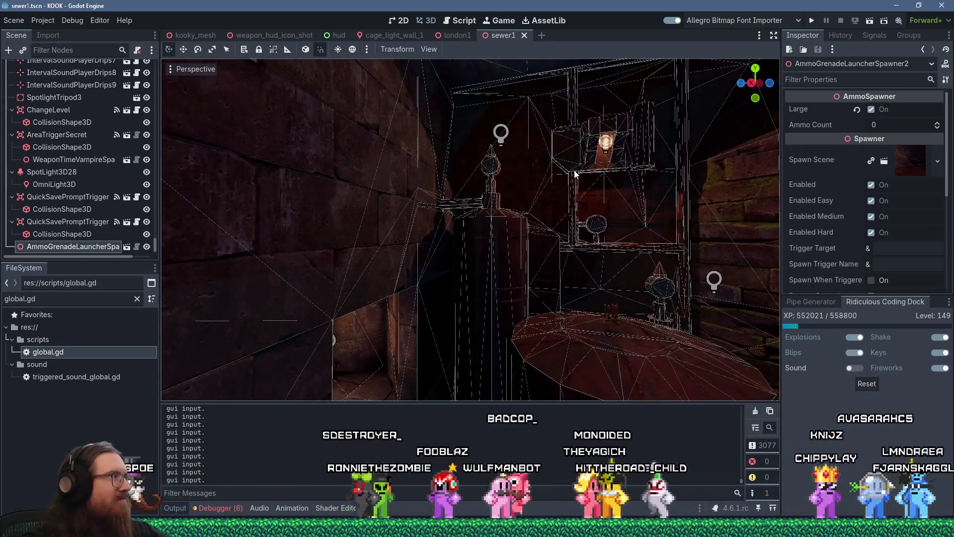